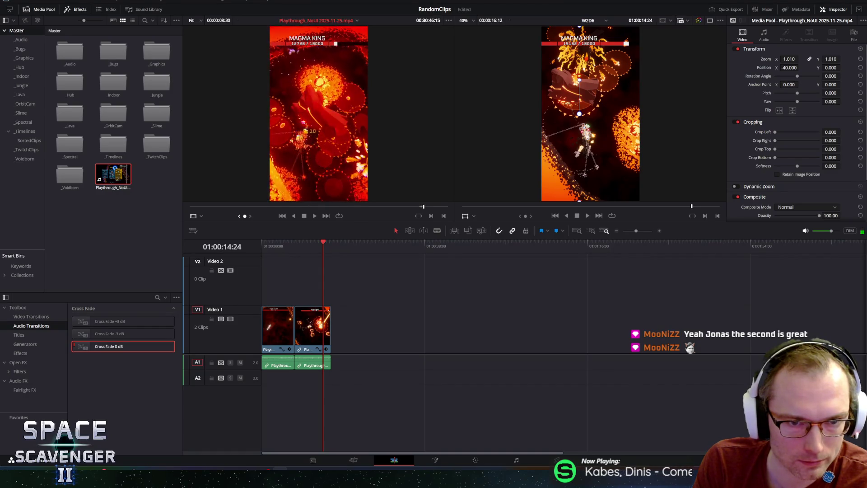
# Preview the boss footage and add an excerpt after the second clip on Video 1.
pyautogui.press('j')
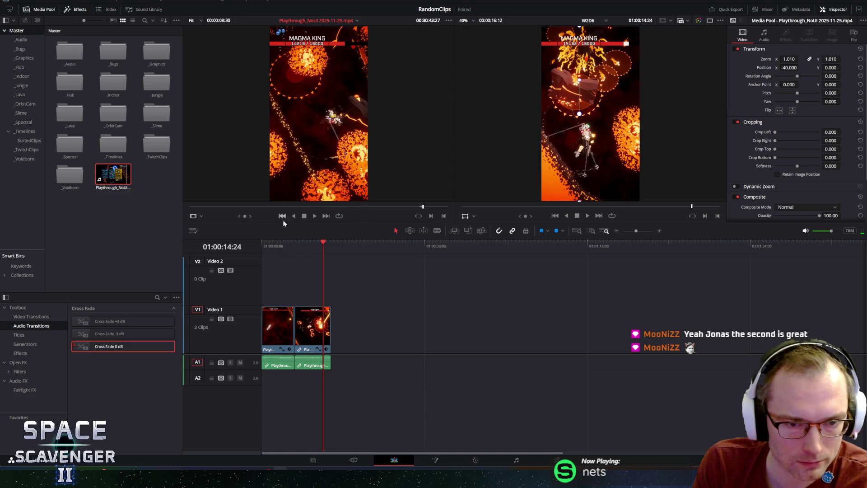
pyautogui.click(315, 216)
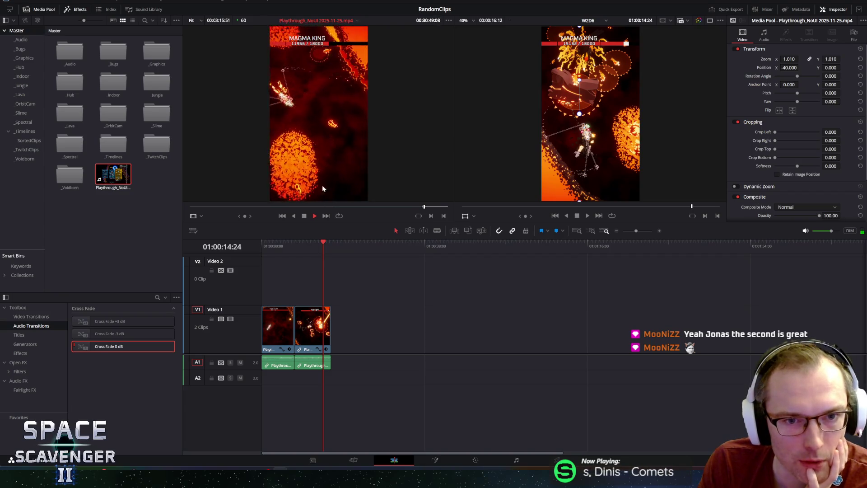
pyautogui.click(304, 216)
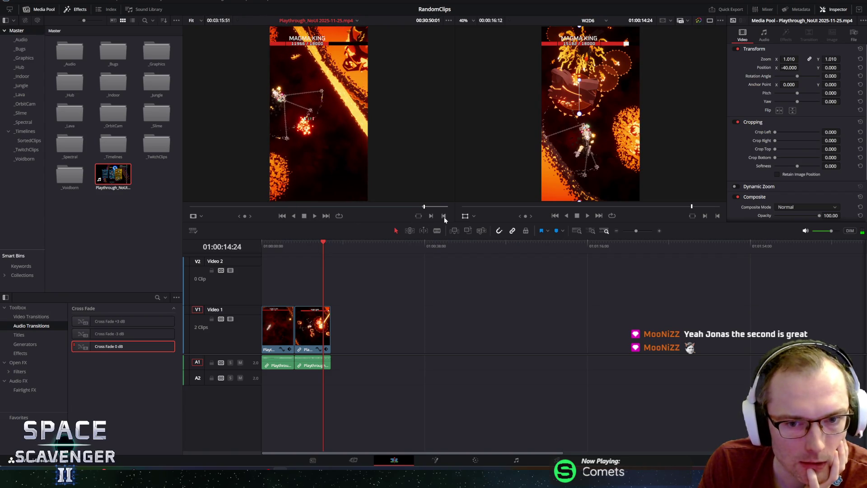
pyautogui.moveTo(315, 149)
pyautogui.mouseDown()
pyautogui.moveTo(361, 330)
pyautogui.moveTo(340, 329)
pyautogui.mouseUp()
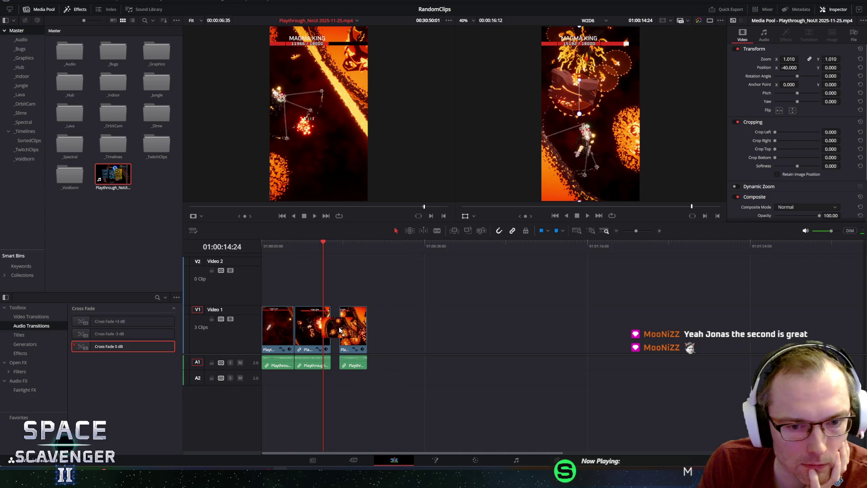
# Find another fight moment in the source footage and place it on Video 1 as the fourth clip.
pyautogui.click(361, 250)
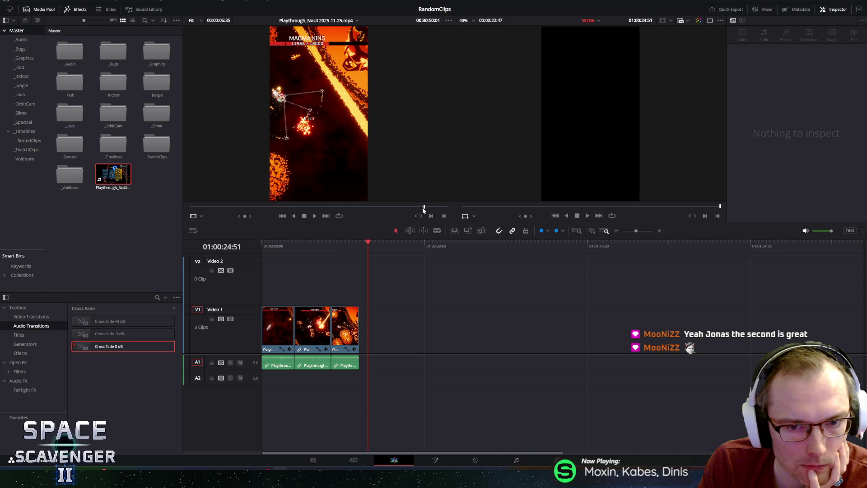
pyautogui.click(277, 218)
pyautogui.press('space')
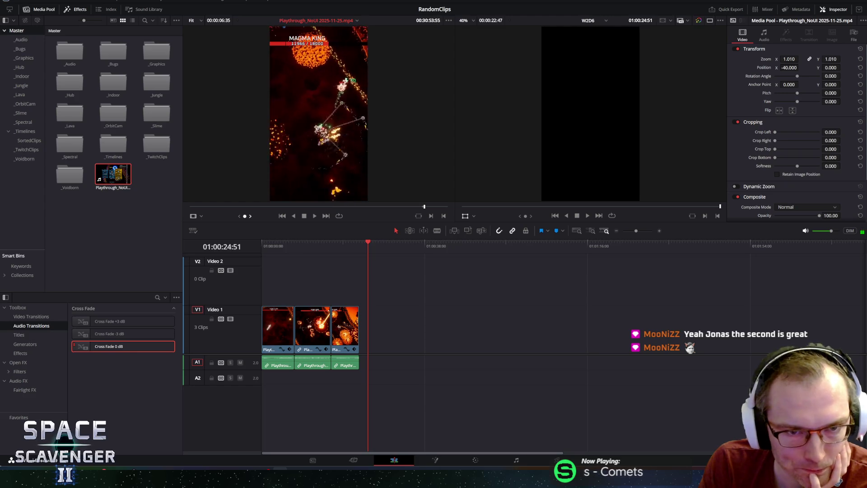
pyautogui.press('j')
pyautogui.press('j')
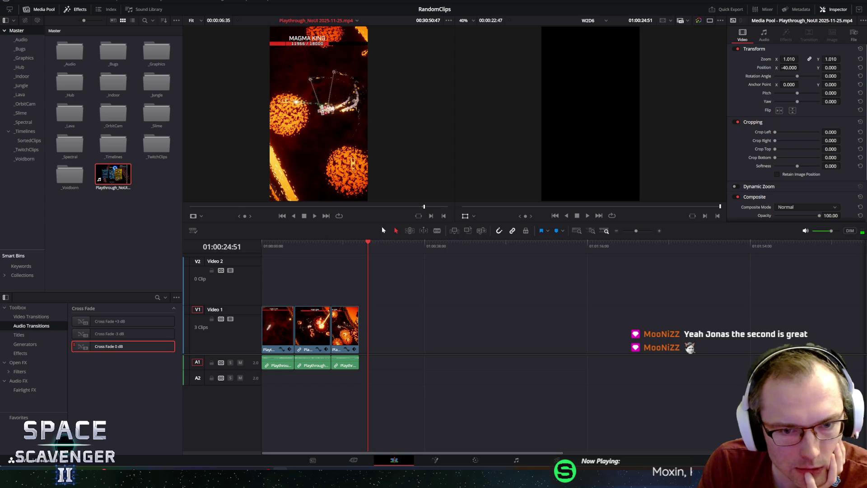
pyautogui.press('l')
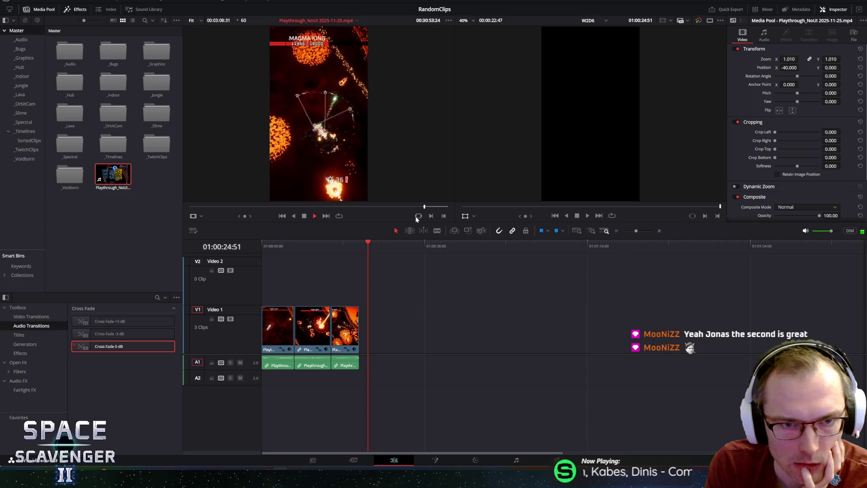
pyautogui.press('k')
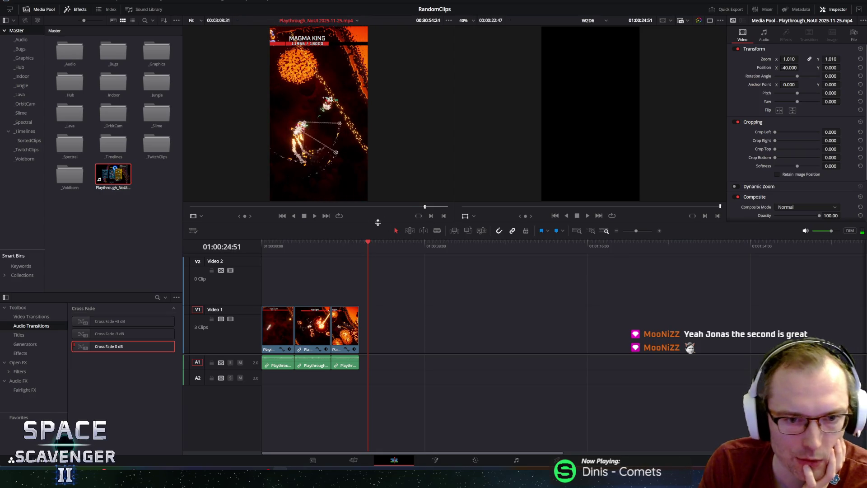
pyautogui.moveTo(403, 318); pyautogui.dragTo(397, 325)
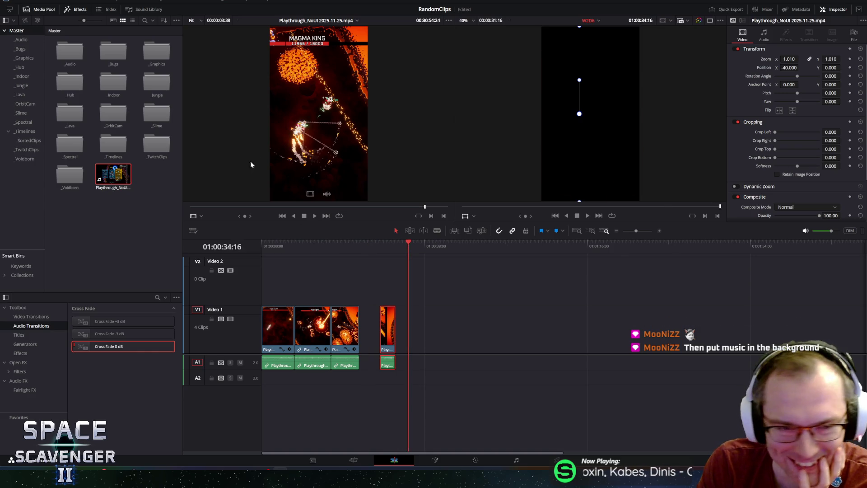
# Mark a roughly four-second Magma King moment in the source and drop it right after the fourth clip.
pyautogui.click(315, 217)
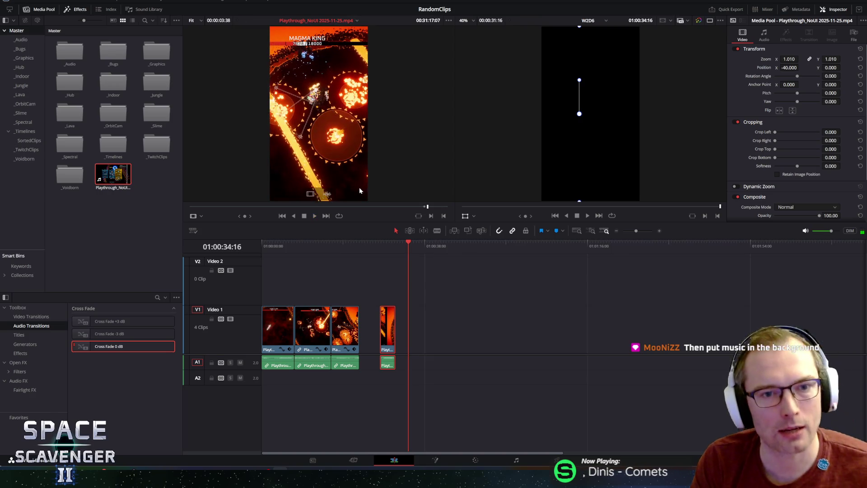
pyautogui.press('j')
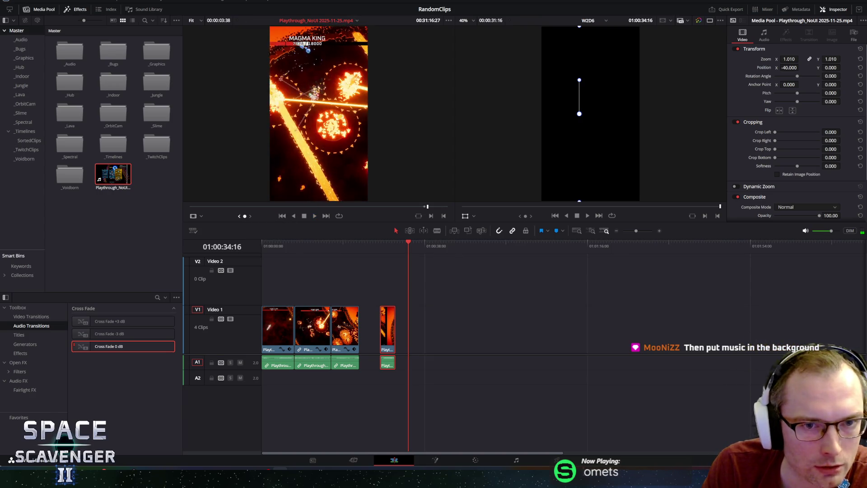
pyautogui.press('l')
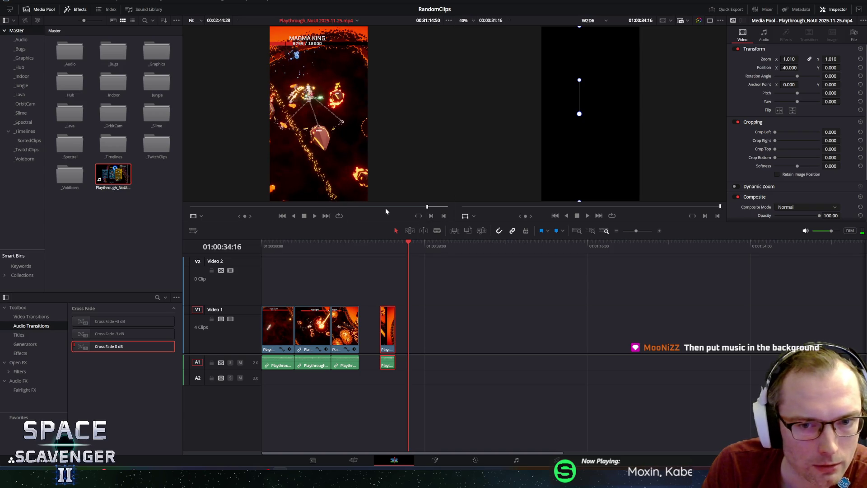
pyautogui.press('l')
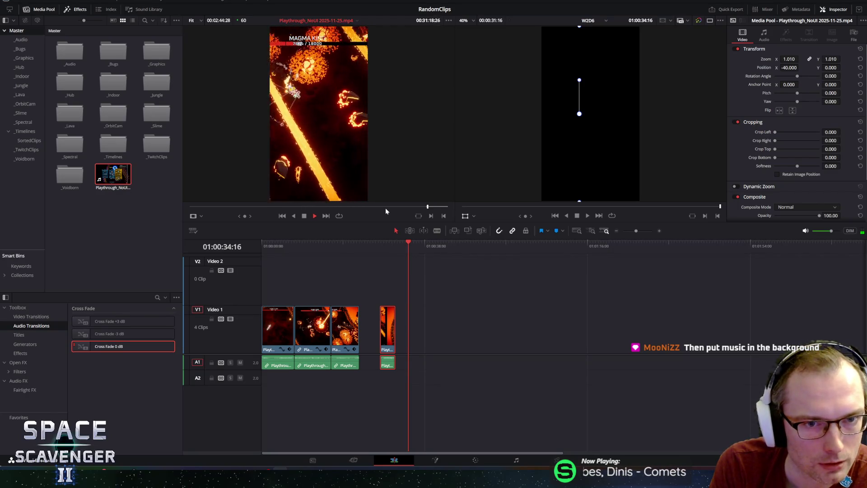
pyautogui.press('k')
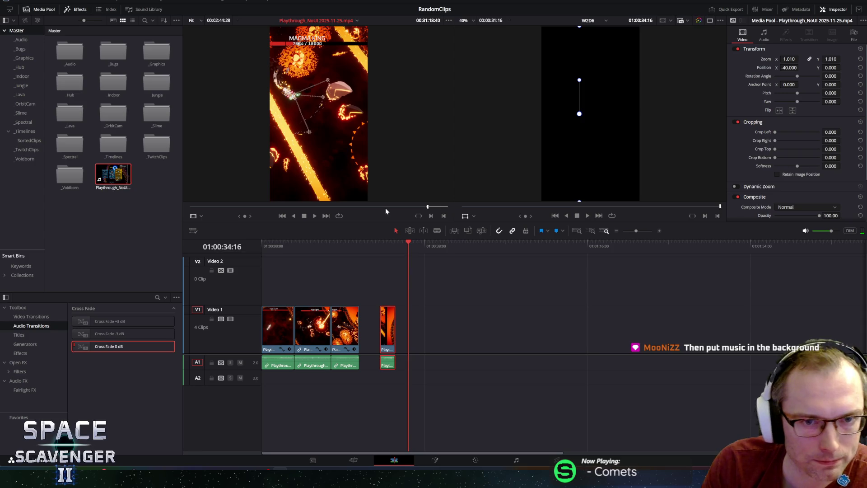
pyautogui.click(444, 216)
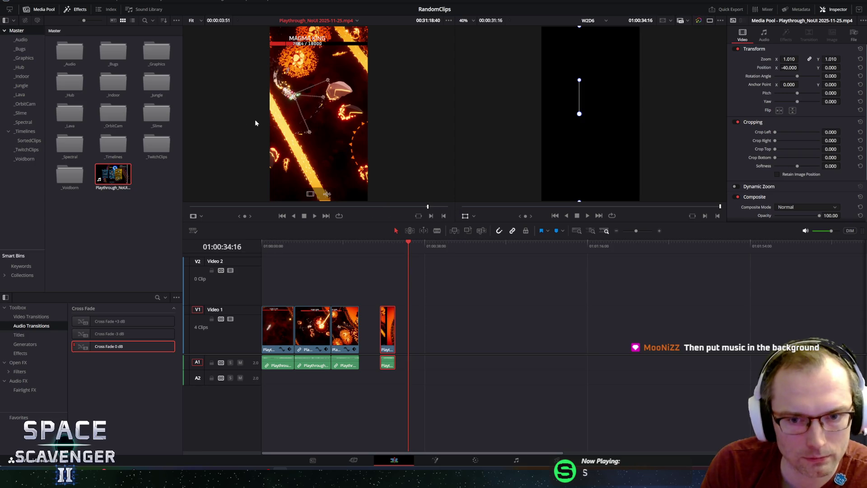
pyautogui.press('l')
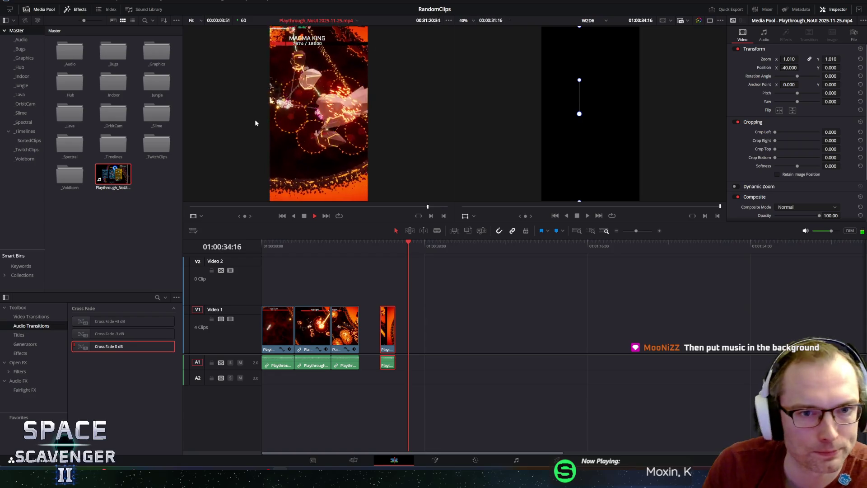
pyautogui.press('k')
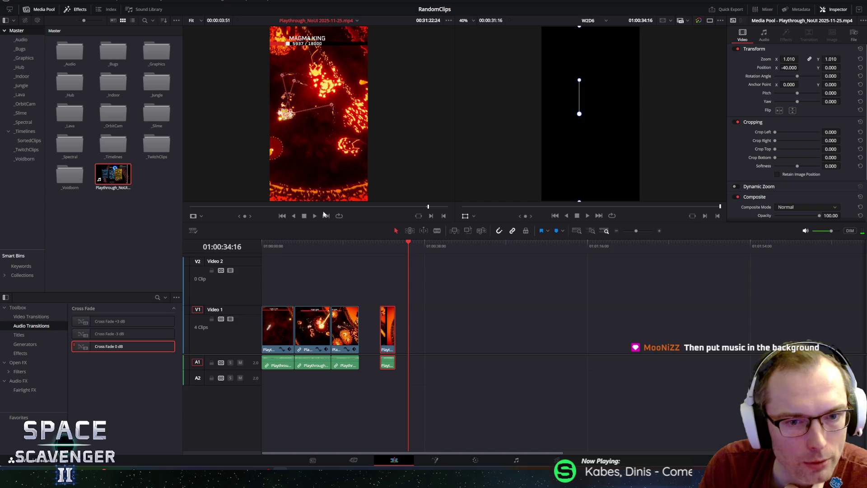
pyautogui.moveTo(482, 345)
pyautogui.mouseDown()
pyautogui.moveTo(414, 342)
pyautogui.moveTo(417, 333)
pyautogui.mouseUp()
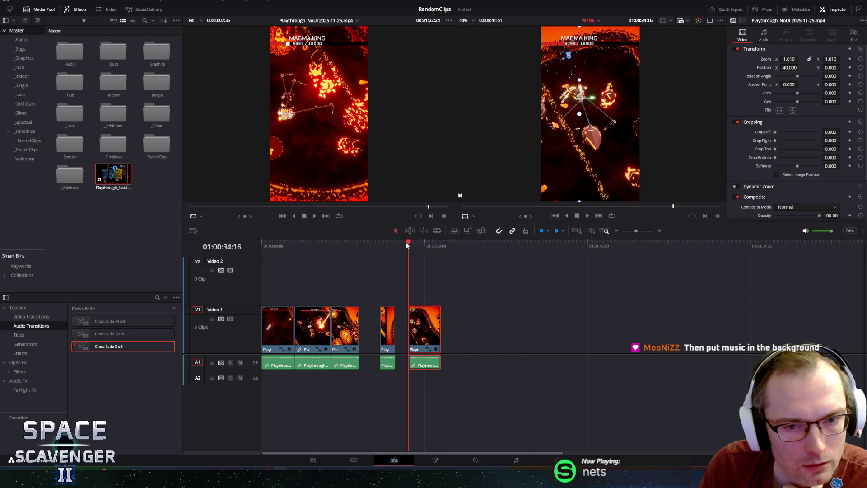
# Mark the start of a new fight moment in the source and append it after the fifth clip.
pyautogui.click(248, 217)
pyautogui.press('space')
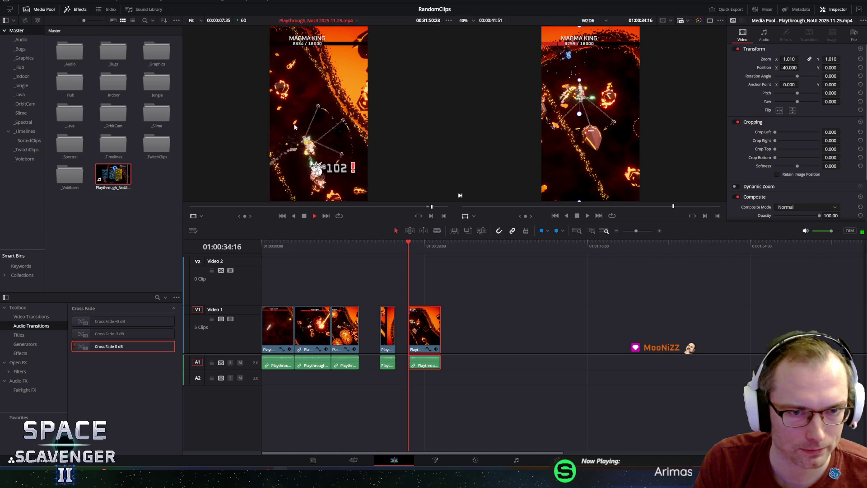
pyautogui.press('space')
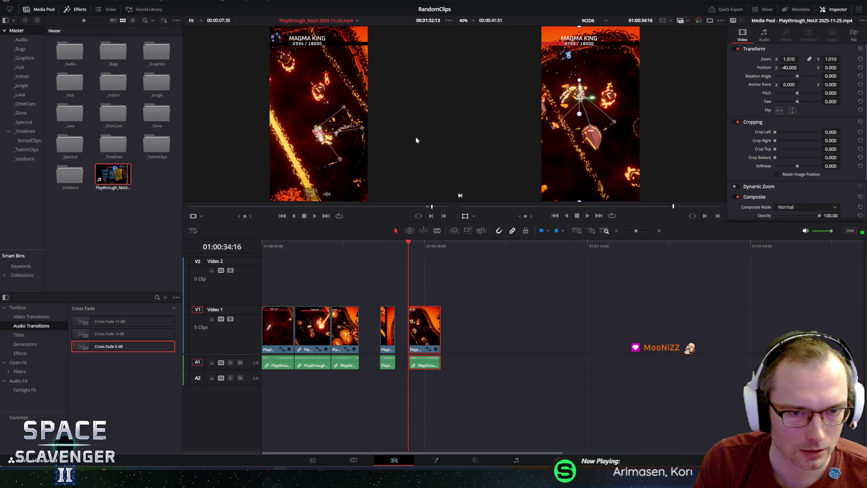
pyautogui.press('j')
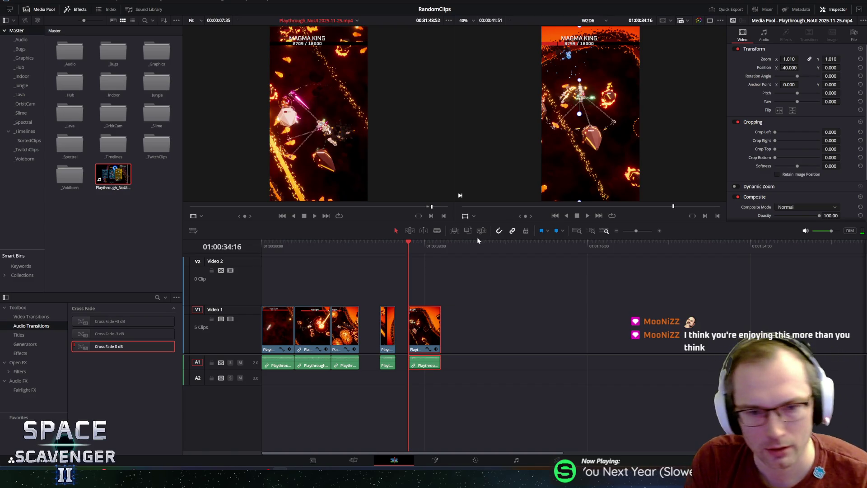
pyautogui.click(432, 216)
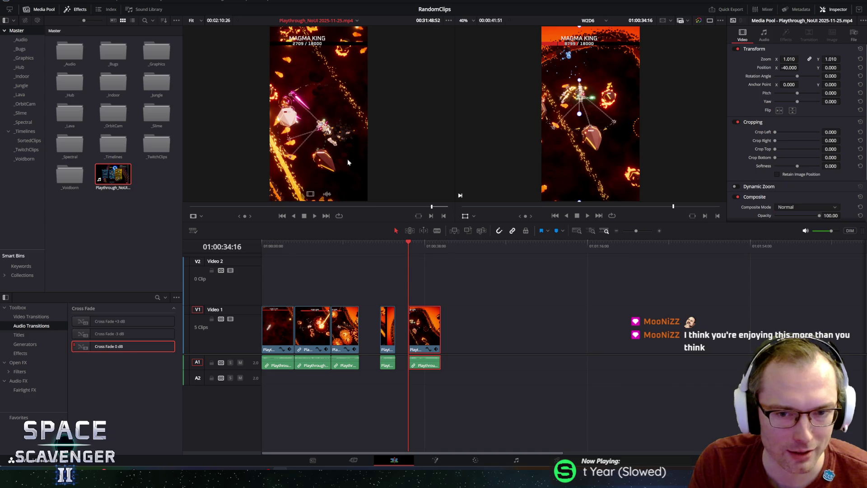
pyautogui.press('space')
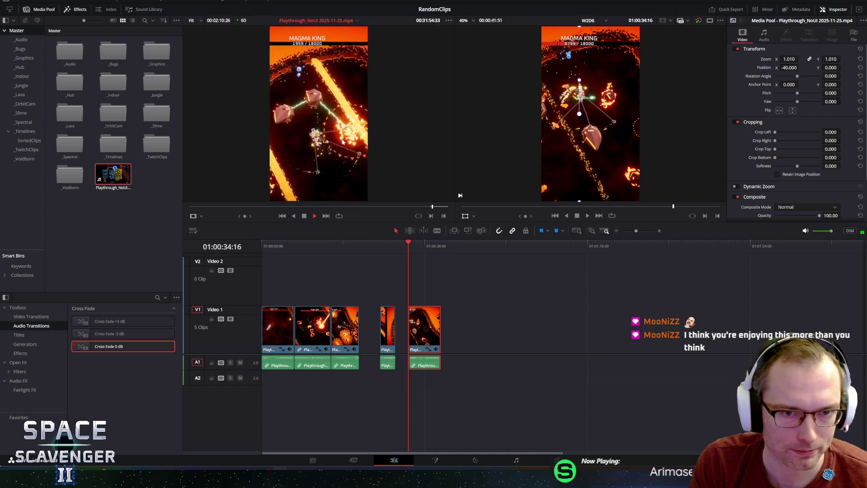
pyautogui.press('space')
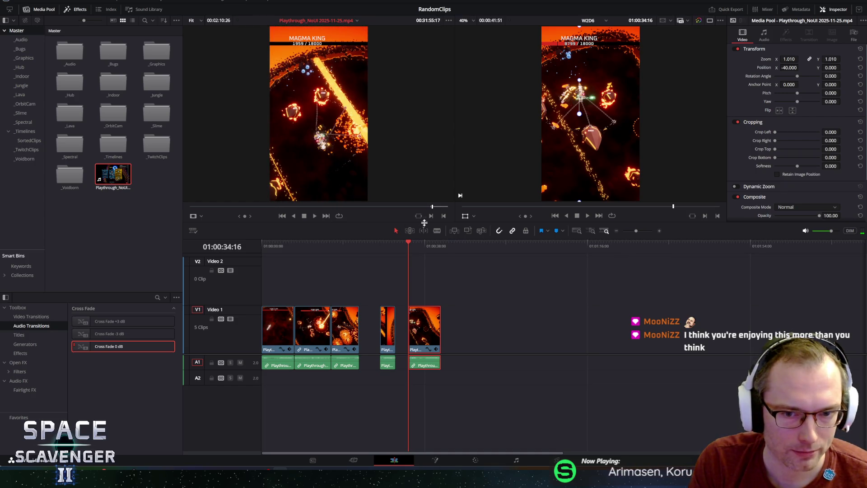
pyautogui.moveTo(320, 134)
pyautogui.mouseDown()
pyautogui.moveTo(493, 329)
pyautogui.moveTo(454, 330)
pyautogui.mouseUp()
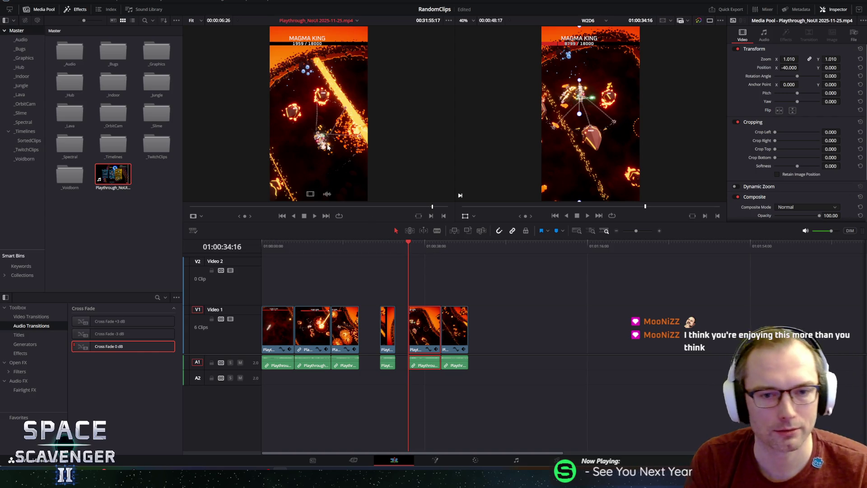
pyautogui.moveTo(243, 216); pyautogui.dragTo(260, 216)
# Review the source footage and park the timeline playhead at the end of the last clip.
pyautogui.press('space')
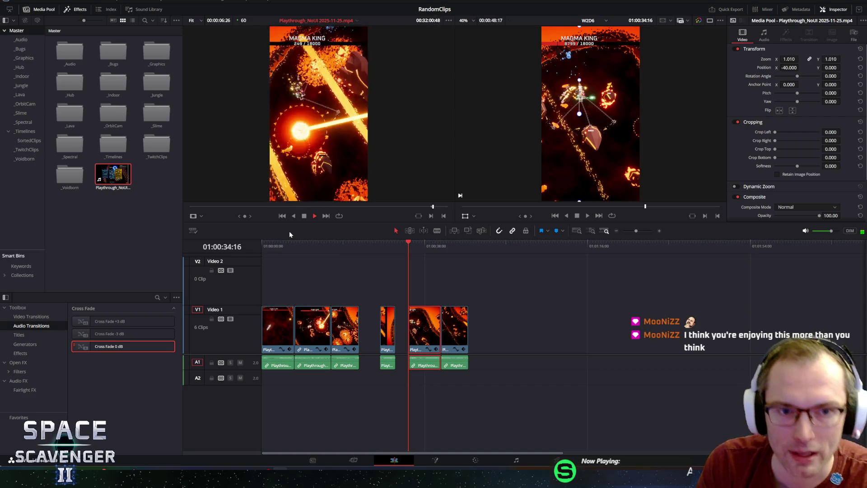
pyautogui.press('space')
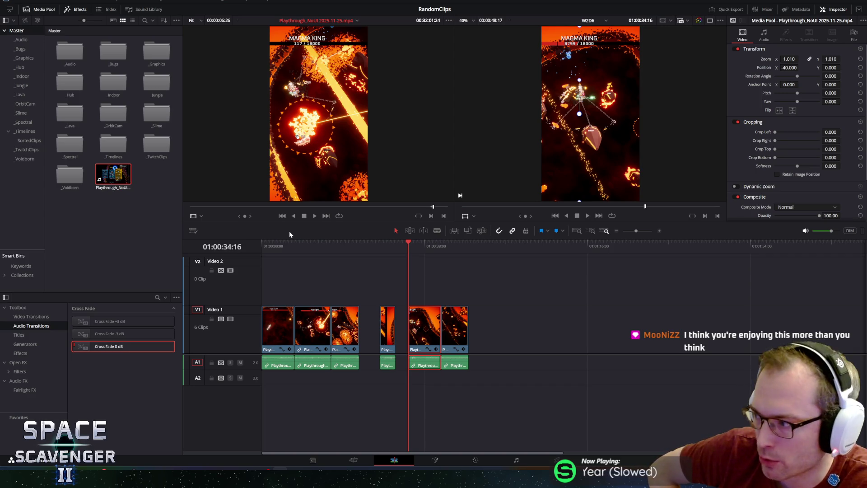
pyautogui.press('space')
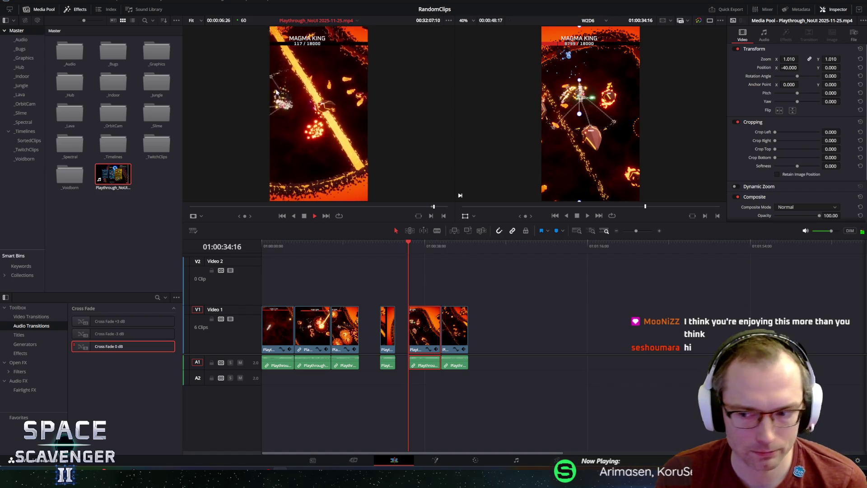
pyautogui.press('space')
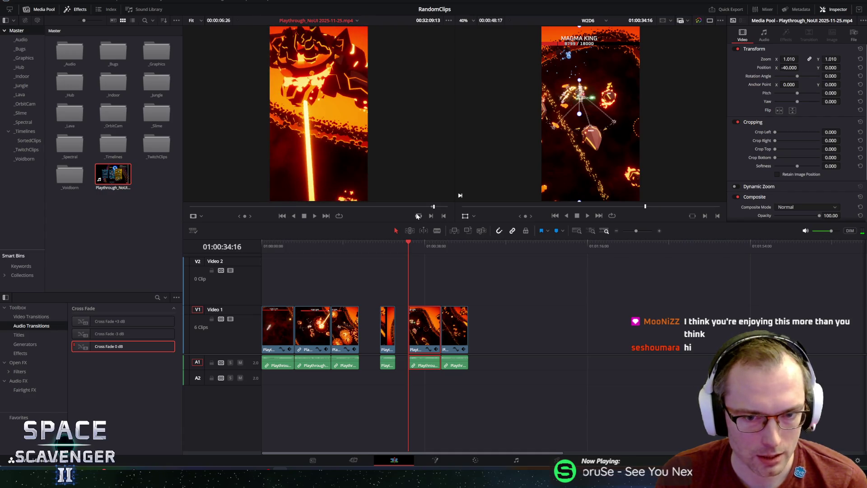
pyautogui.moveTo(247, 215)
pyautogui.mouseDown()
pyautogui.moveTo(226, 215)
pyautogui.moveTo(252, 211)
pyautogui.mouseUp()
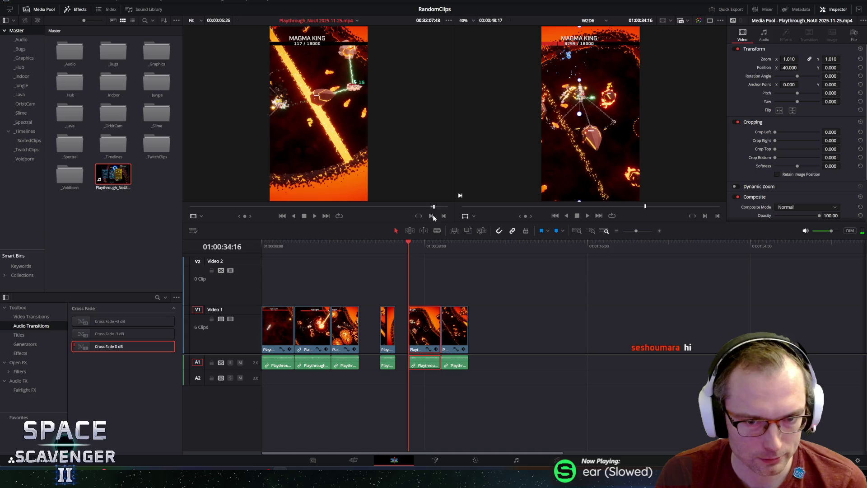
pyautogui.click(481, 247)
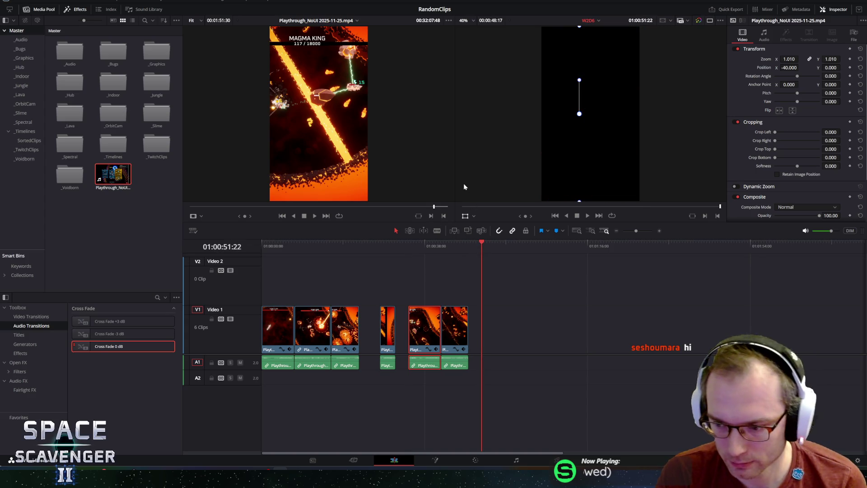
pyautogui.press('Up')
# Find the boss explosion in the source and drag it onto Video 1 as a seventh clip.
pyautogui.click(365, 125)
pyautogui.press('space')
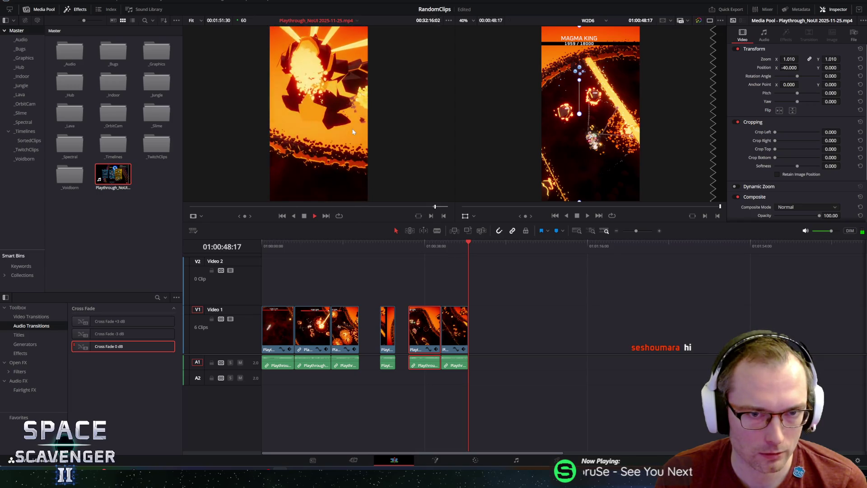
pyautogui.press('space')
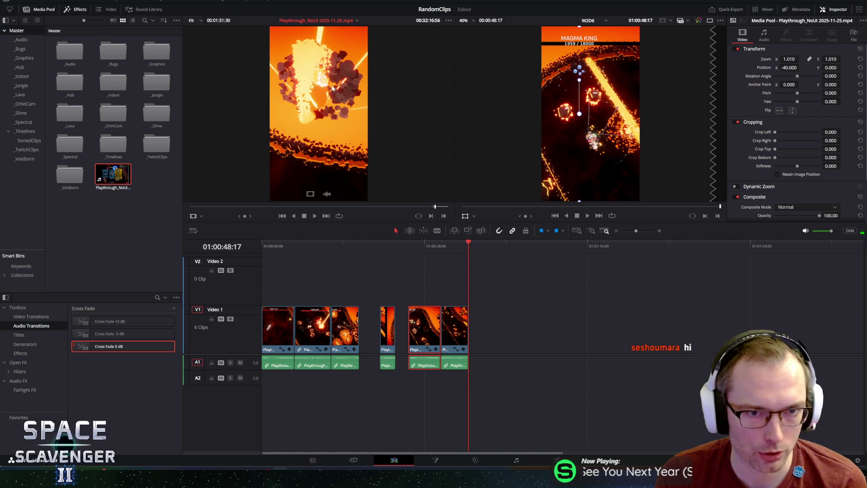
pyautogui.press('space')
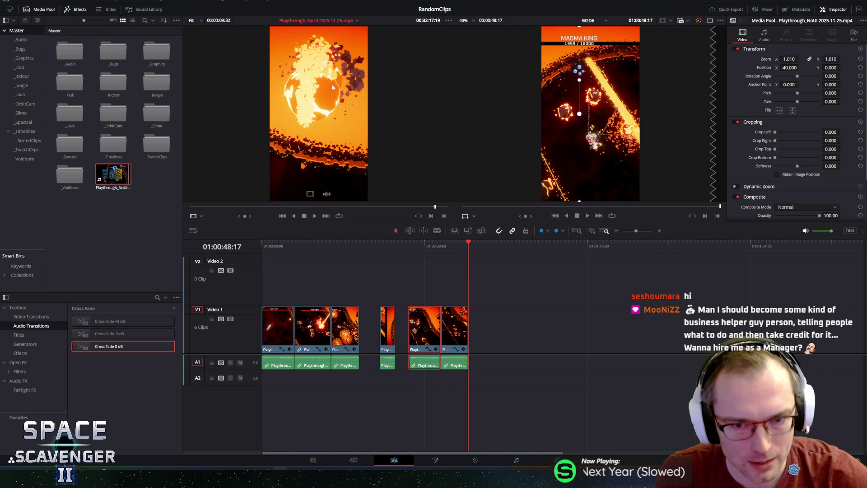
pyautogui.moveTo(285, 115)
pyautogui.mouseDown()
pyautogui.moveTo(510, 323)
pyautogui.moveTo(465, 324)
pyautogui.moveTo(480, 321)
pyautogui.mouseUp()
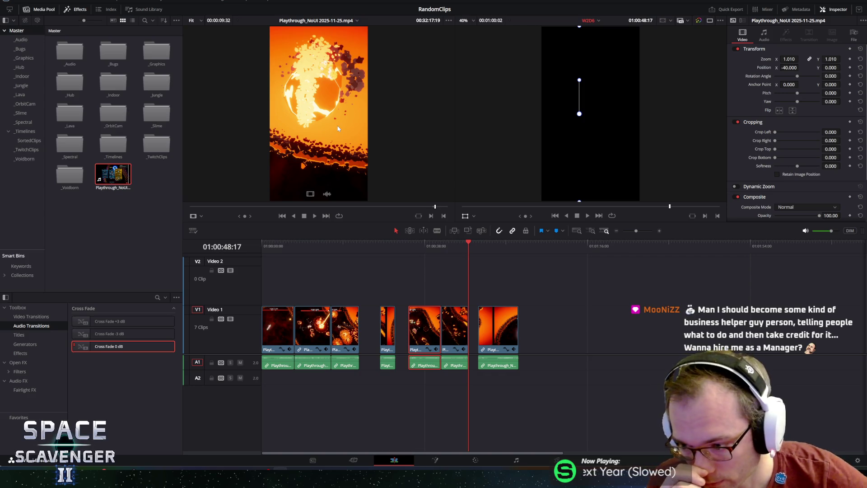
# Scrub across the explosion clip at the timeline end, then return to the start.
pyautogui.moveTo(464, 242)
pyautogui.mouseDown()
pyautogui.moveTo(516, 242)
pyautogui.moveTo(480, 239)
pyautogui.moveTo(517, 232)
pyautogui.mouseUp()
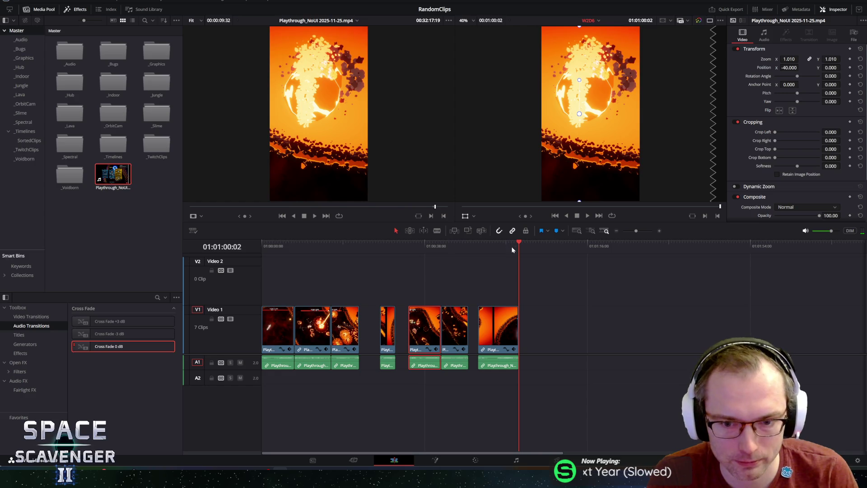
pyautogui.press('Home')
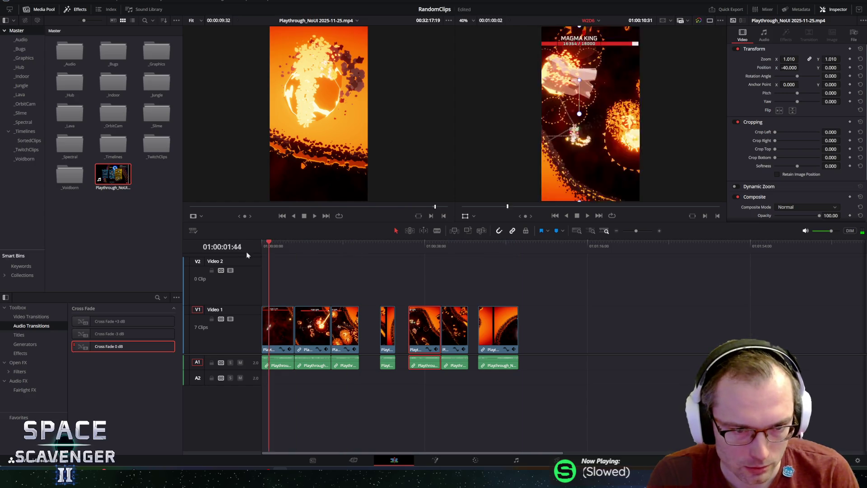
# Trim the short clip's start earlier and slide the later clips left so all seven sit back to back.
pyautogui.moveTo(381, 329); pyautogui.dragTo(384, 284)
pyautogui.moveTo(388, 321)
pyautogui.mouseDown()
pyautogui.moveTo(367, 321)
pyautogui.moveTo(383, 323)
pyautogui.mouseUp()
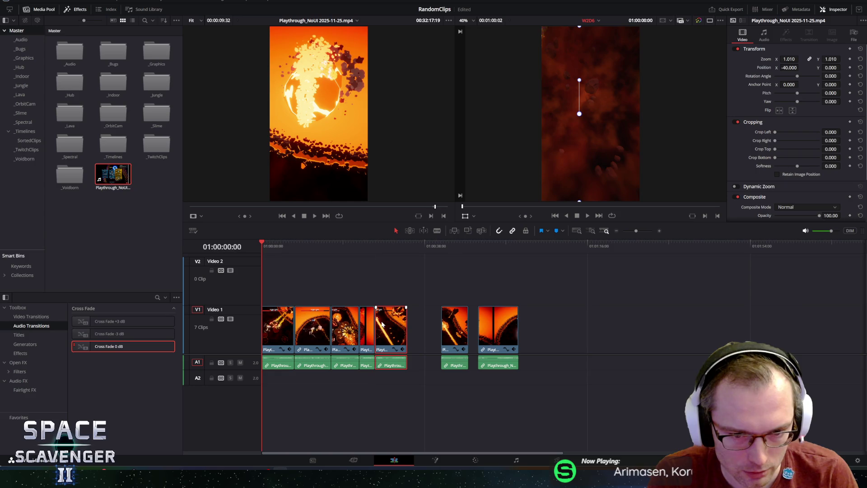
pyautogui.moveTo(450, 324); pyautogui.dragTo(416, 325)
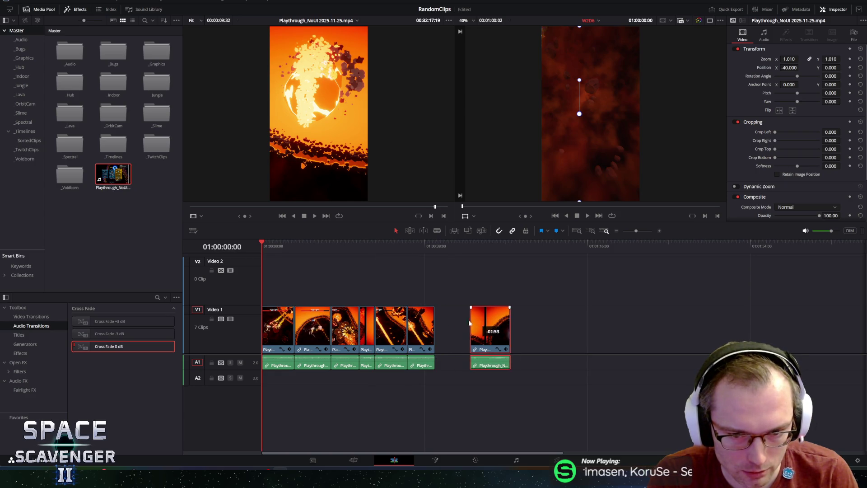
pyautogui.moveTo(488, 322); pyautogui.dragTo(446, 321)
pyautogui.moveTo(462, 245); pyautogui.dragTo(474, 245)
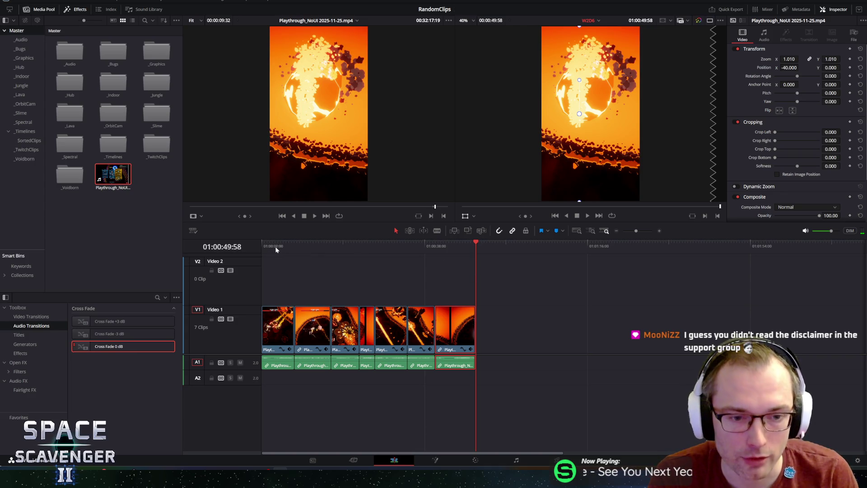
pyautogui.moveTo(274, 247); pyautogui.dragTo(248, 243)
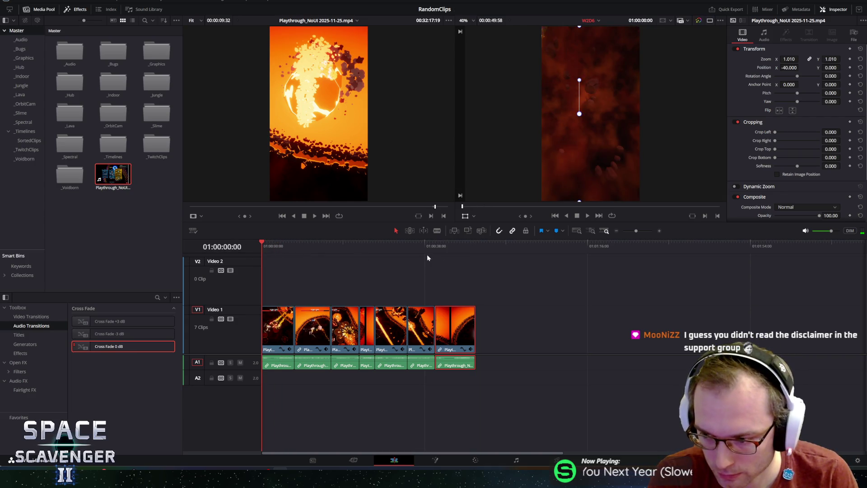
# Split the second clip at 01:00:13:22 and delete its tail.
pyautogui.press('space')
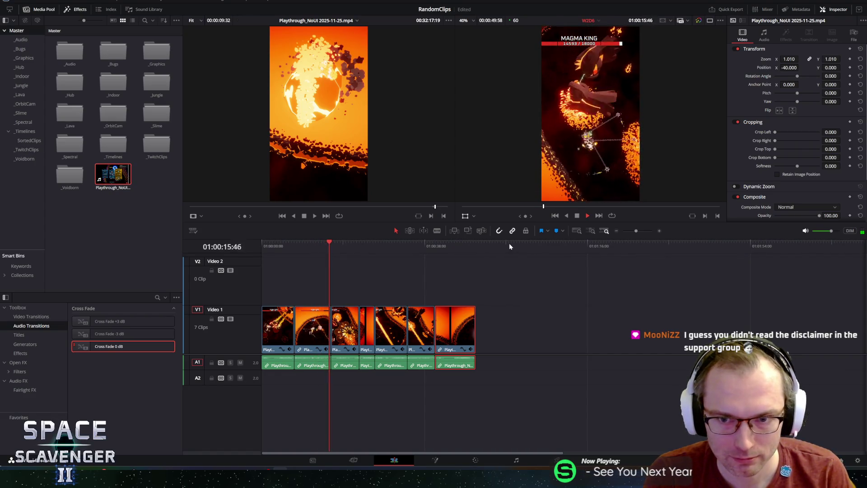
pyautogui.press('space')
pyautogui.click(309, 244)
pyautogui.press('space')
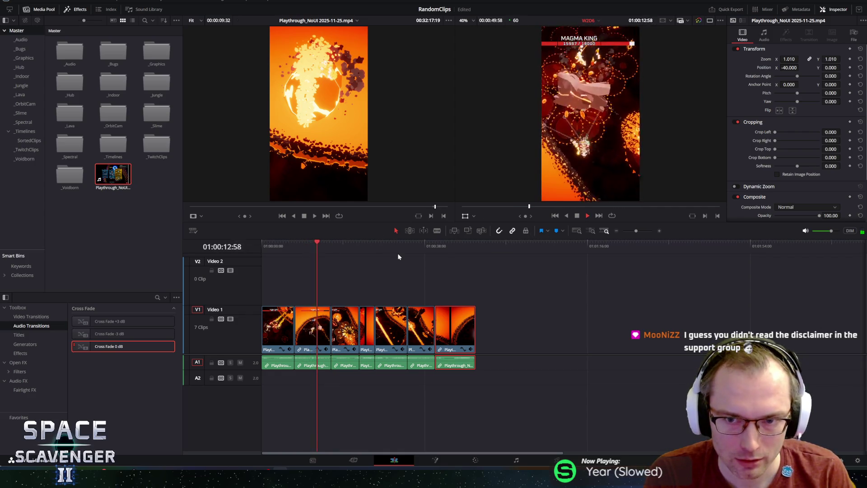
pyautogui.press('space')
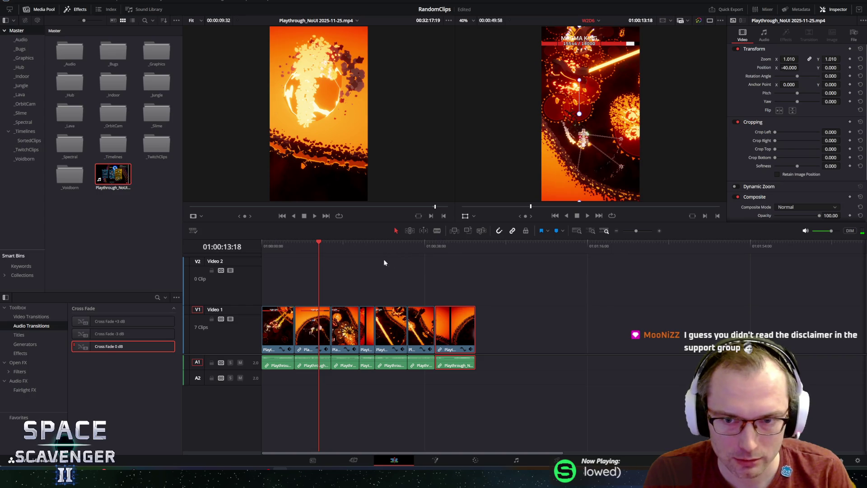
pyautogui.press('space')
pyautogui.moveTo(327, 242); pyautogui.dragTo(319, 243)
pyautogui.click(323, 315)
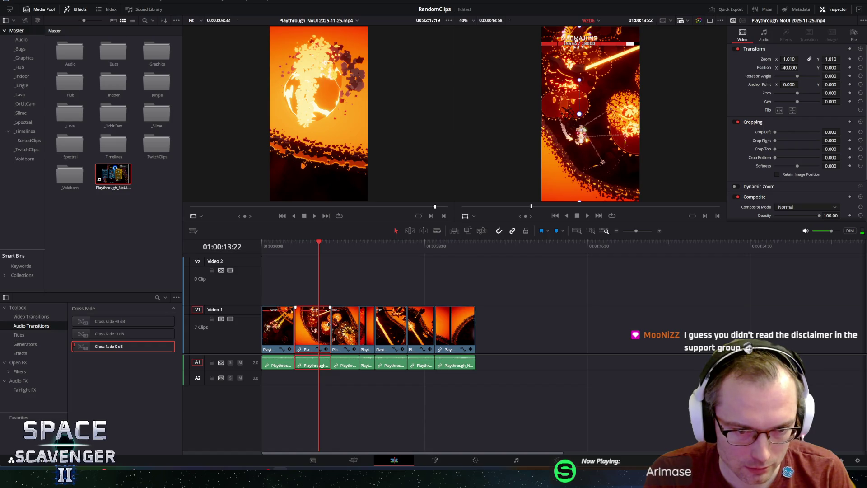
pyautogui.hotkey('ctrl', 'b')
pyautogui.press('BackSpace')
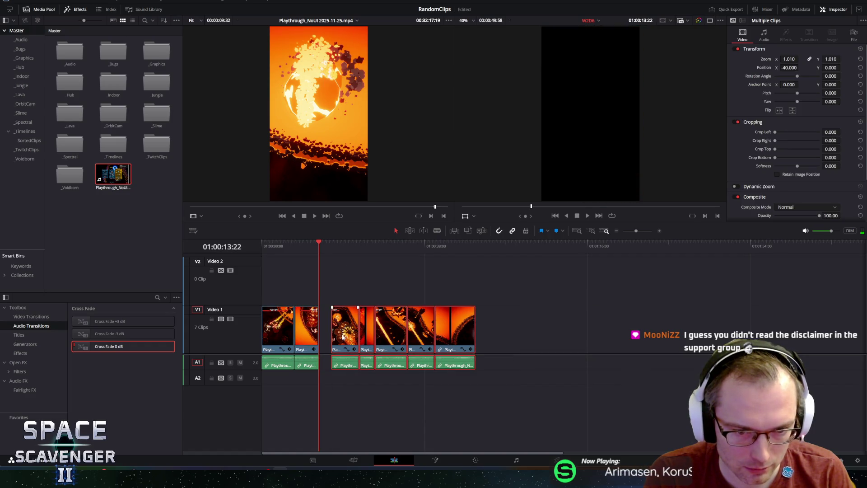
# Ripple-delete the gap after the second clip and play back across the new cut.
pyautogui.click(325, 330)
pyautogui.press('BackSpace')
pyautogui.click(307, 242)
pyautogui.press('space')
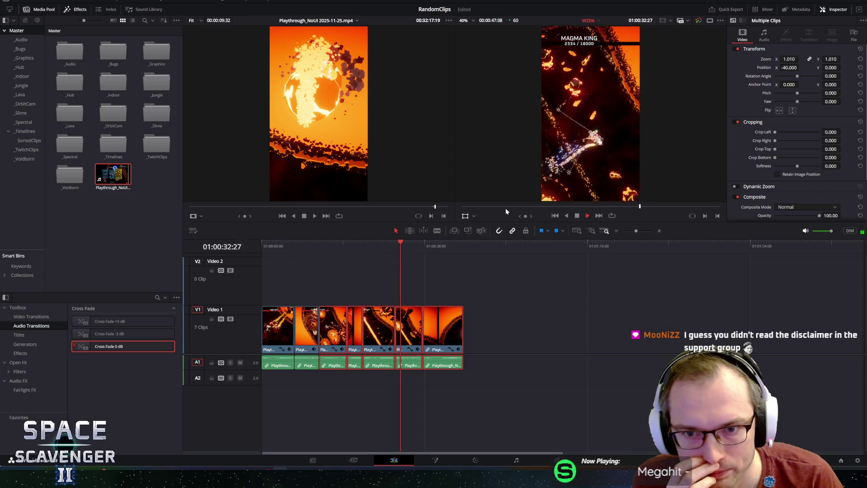
pyautogui.press('space')
# Select a later clip, replay that section, and return to the timeline start.
pyautogui.click(568, 311)
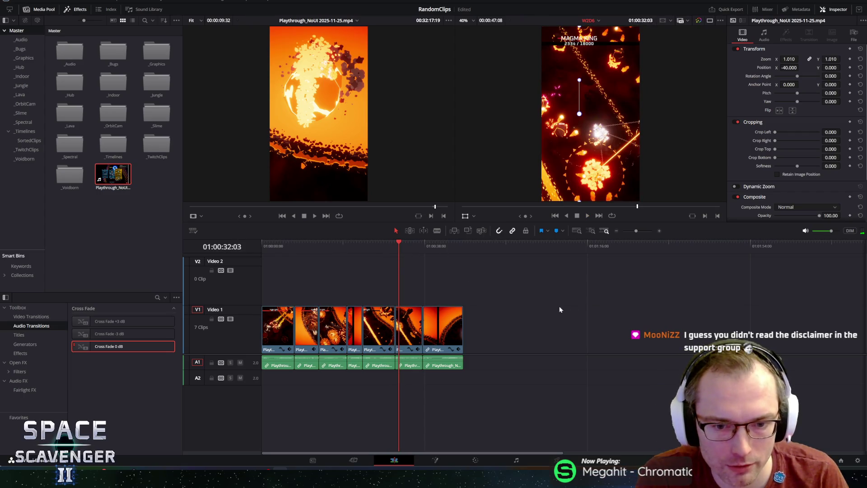
pyautogui.click(389, 243)
pyautogui.press('space')
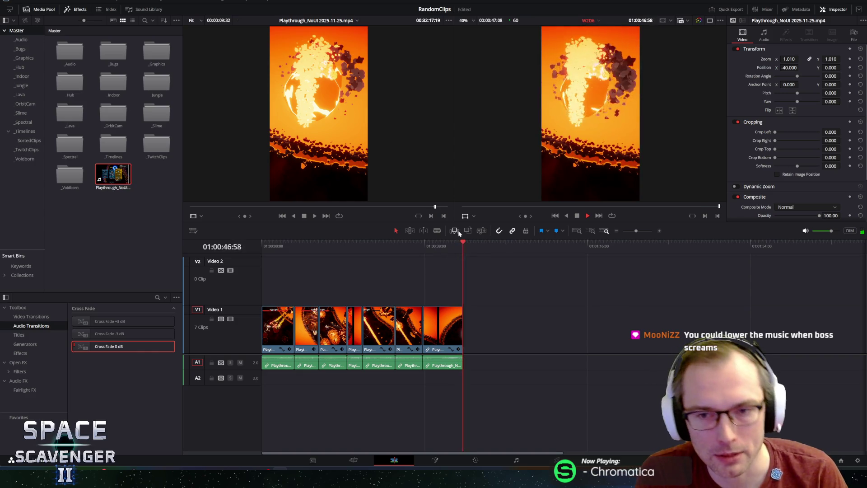
pyautogui.moveTo(274, 246); pyautogui.dragTo(250, 245)
# Bring the 'A boss fight Space Scavenger 2' title from W2D5 onto Video 2 at the start of W2D6.
pyautogui.hotkey('ctrl', 'v')
pyautogui.hotkey('ctrl', 'z')
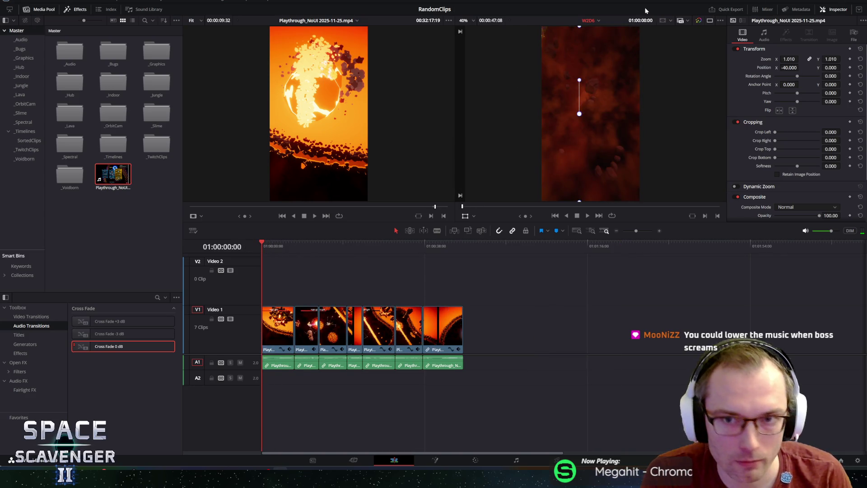
pyautogui.click(600, 20)
pyautogui.click(601, 39)
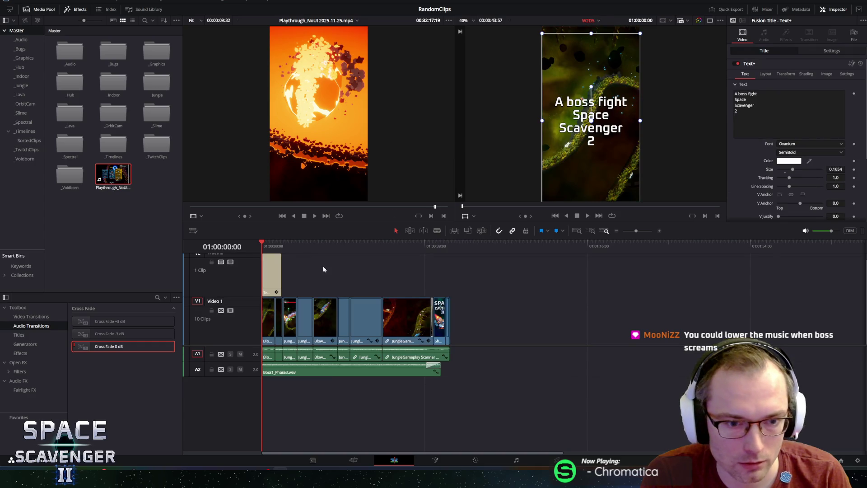
pyautogui.click(596, 20)
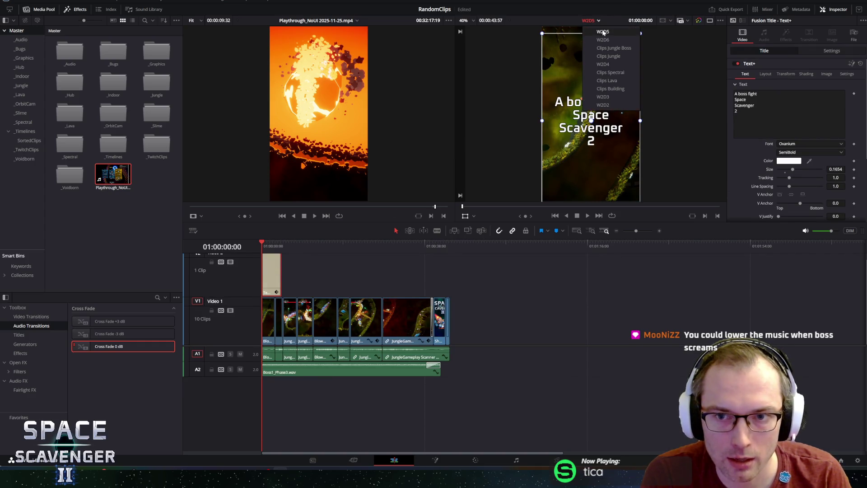
pyautogui.click(603, 40)
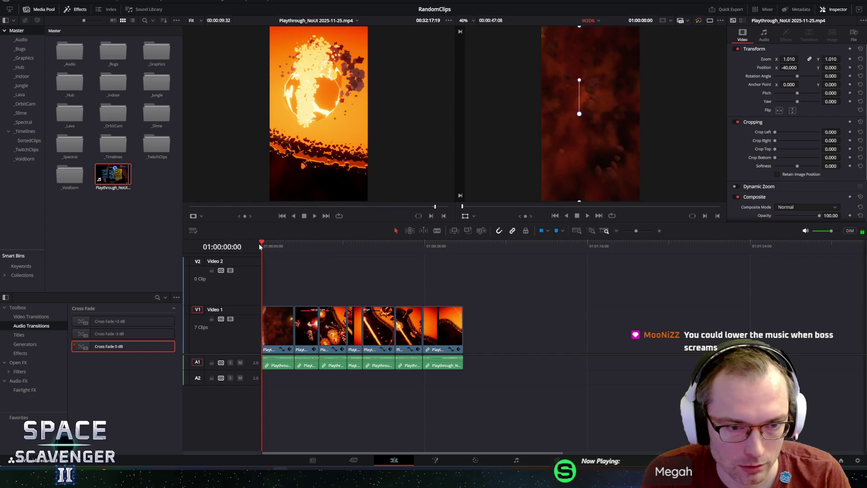
pyautogui.hotkey('ctrl', 'z')
pyautogui.click(21, 40)
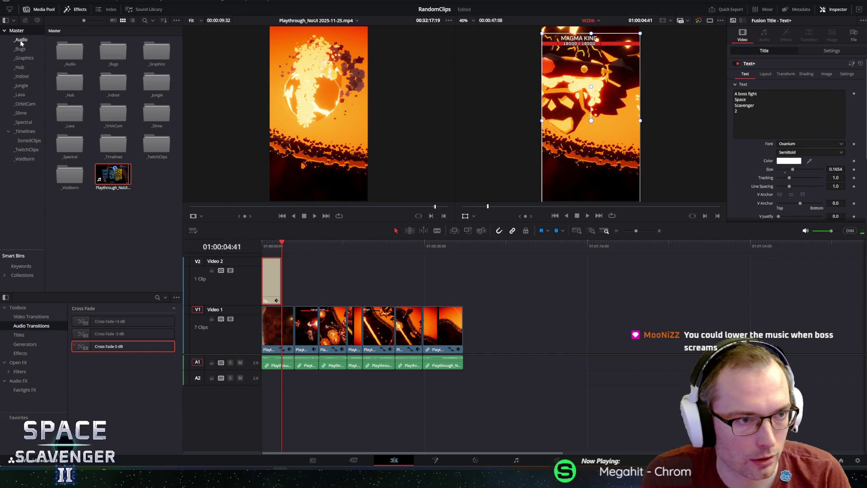
# Place the Lava music on Audio 2, set its volume to -11.7 dB, and preview from the start.
pyautogui.moveTo(154, 50)
pyautogui.mouseDown()
pyautogui.moveTo(281, 367)
pyautogui.moveTo(261, 380)
pyautogui.moveTo(454, 385)
pyautogui.moveTo(321, 381)
pyautogui.mouseUp()
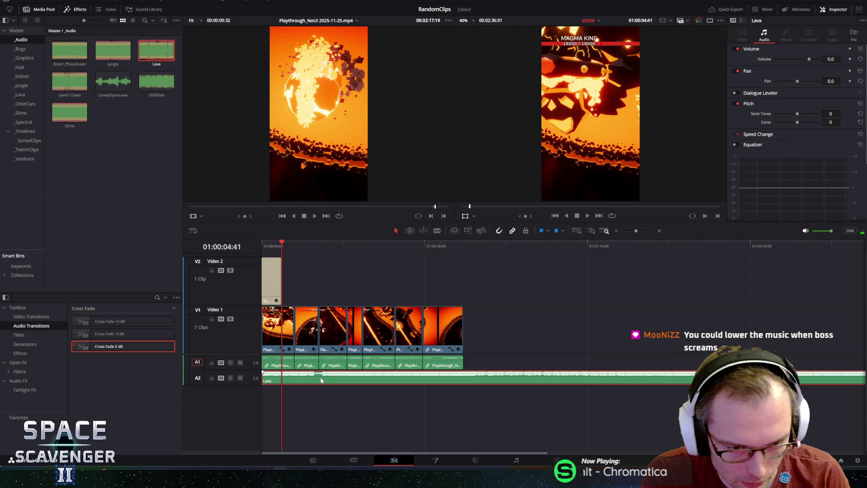
pyautogui.press('Home')
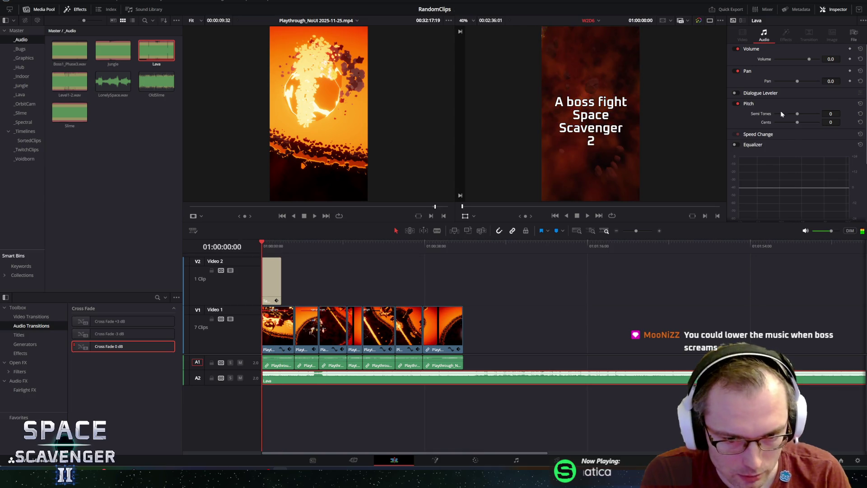
pyautogui.moveTo(809, 59); pyautogui.dragTo(803, 66)
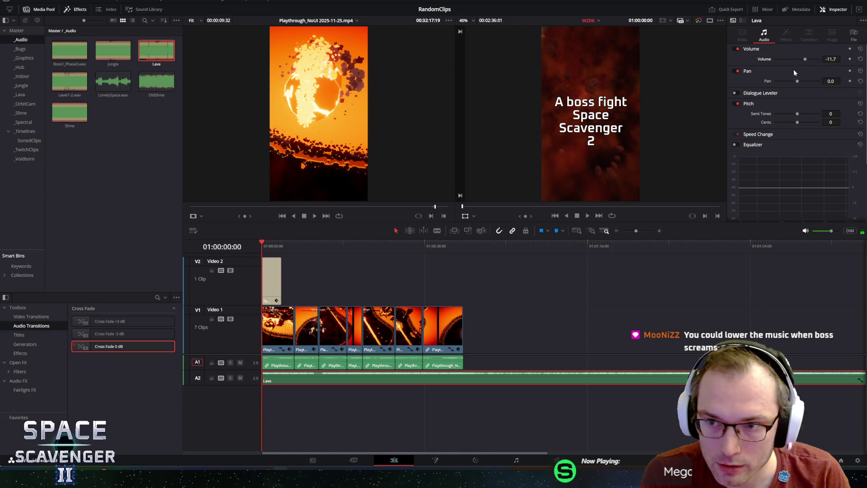
pyautogui.press('space')
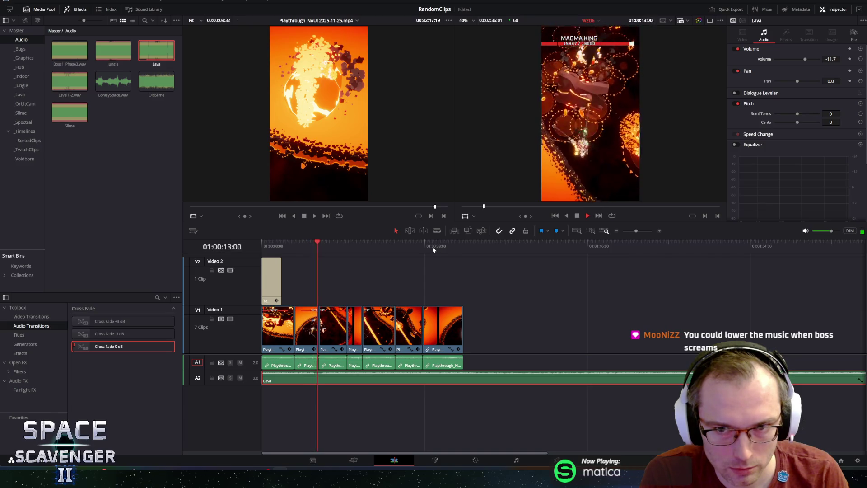
# Zoom in and trim the beginning of the Lava music clip on A2.
pyautogui.press('space')
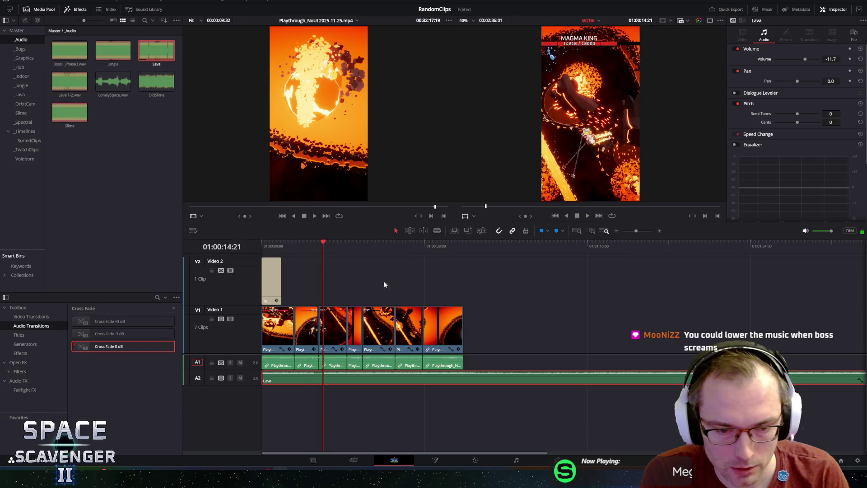
pyautogui.scroll(1, 296, 394)
pyautogui.scroll(1, 306, 394)
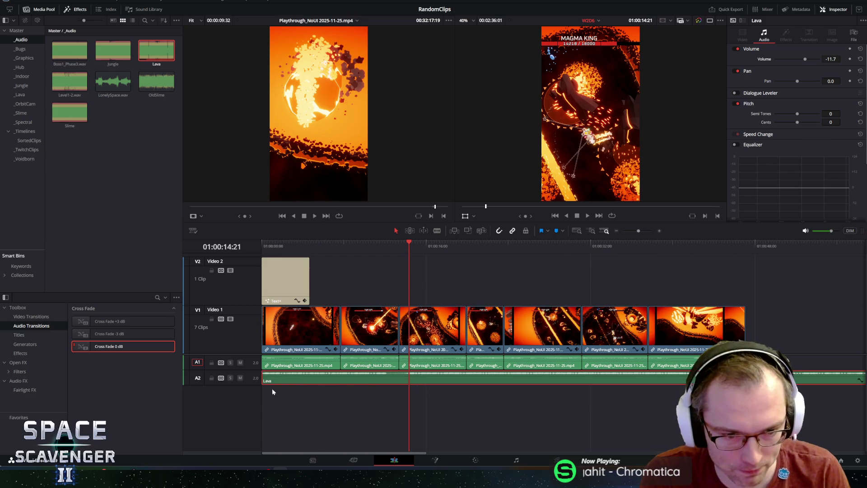
pyautogui.moveTo(263, 379)
pyautogui.mouseDown()
pyautogui.moveTo(345, 376)
pyautogui.moveTo(335, 375)
pyautogui.mouseUp()
# Play back from before the trim point and from about 12 seconds to check the new music start.
pyautogui.click(374, 244)
pyautogui.press('space')
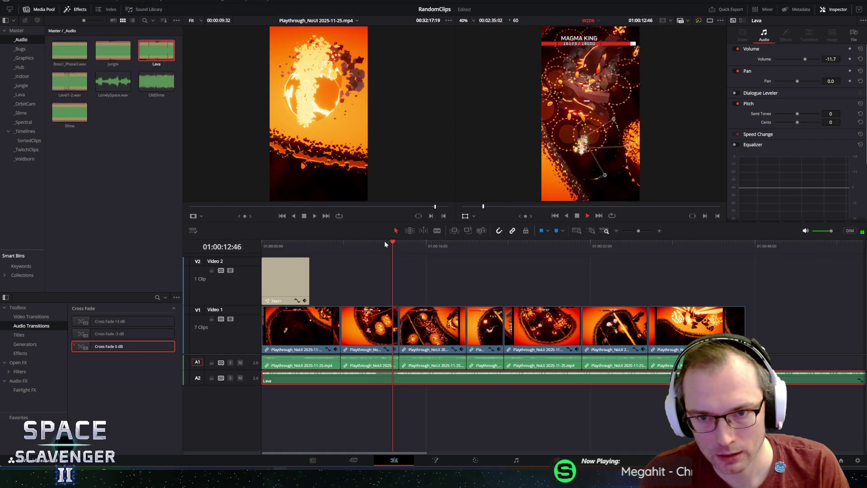
pyautogui.press('space')
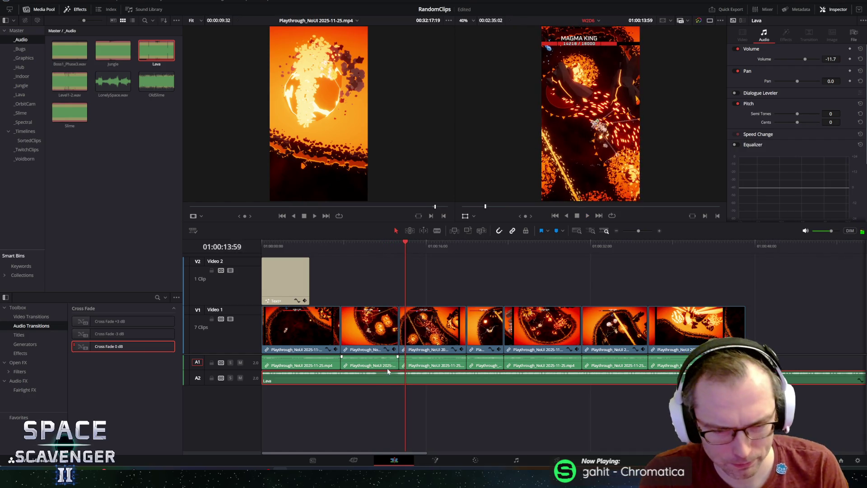
pyautogui.click(386, 246)
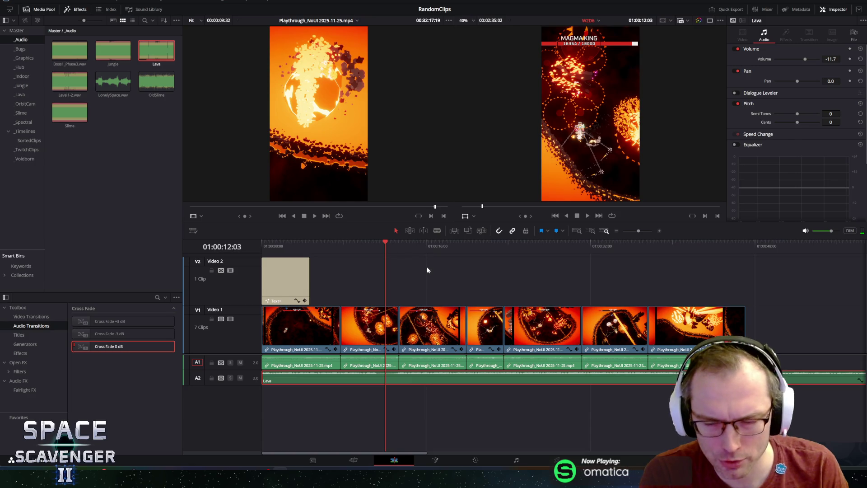
pyautogui.press('space')
pyautogui.press('space')
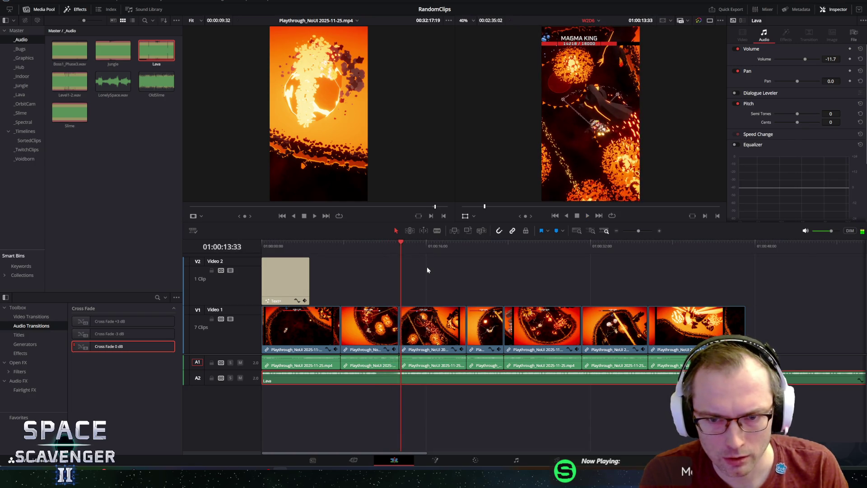
pyautogui.moveTo(386, 376); pyautogui.dragTo(386, 376)
# Slide the Lava music clip a few frames later and replay that moment.
pyautogui.scroll(2, 428, 384)
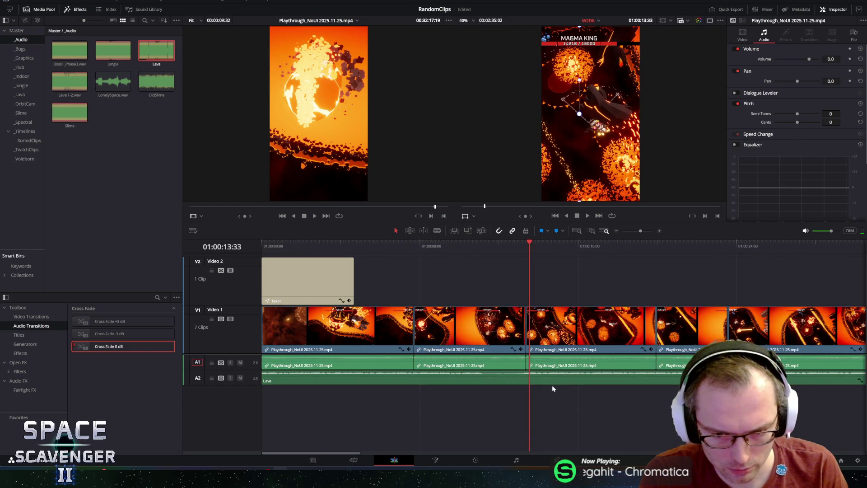
pyautogui.moveTo(553, 383); pyautogui.dragTo(555, 383)
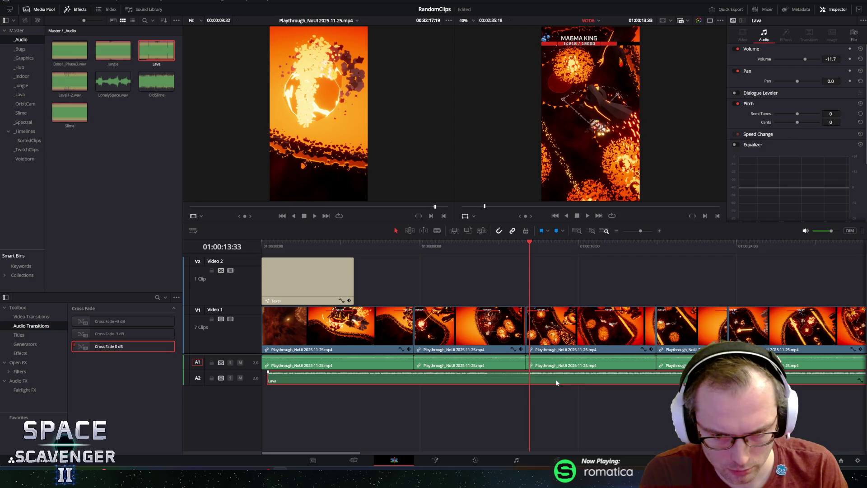
pyautogui.click(511, 242)
pyautogui.press('space')
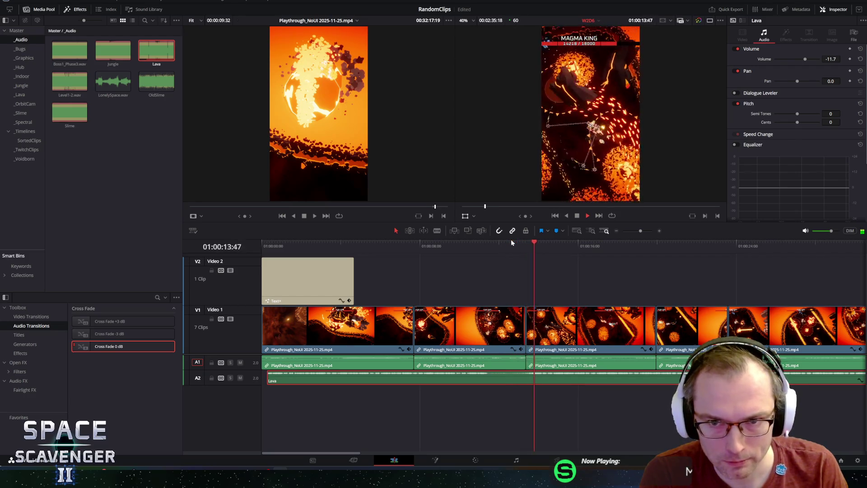
pyautogui.press('space')
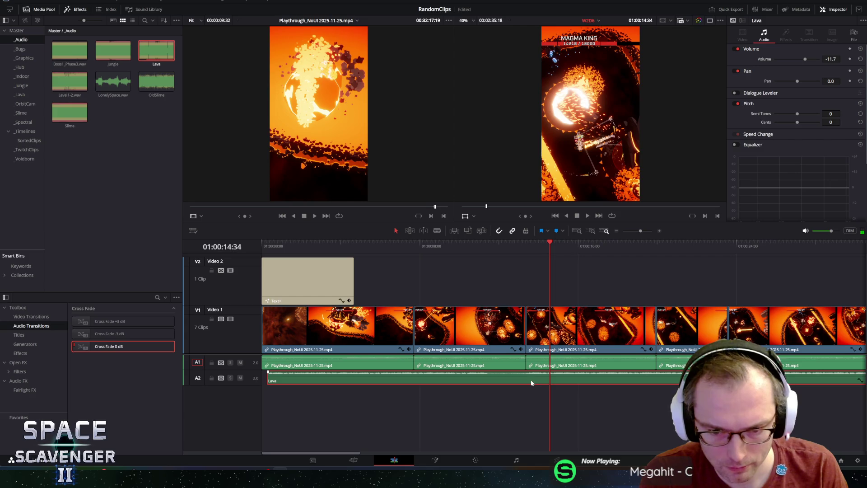
# Fine-tune the Lava clip to start just after the timeline start, then zoom out to fit and return to the start.
pyautogui.moveTo(527, 383); pyautogui.dragTo(530, 383)
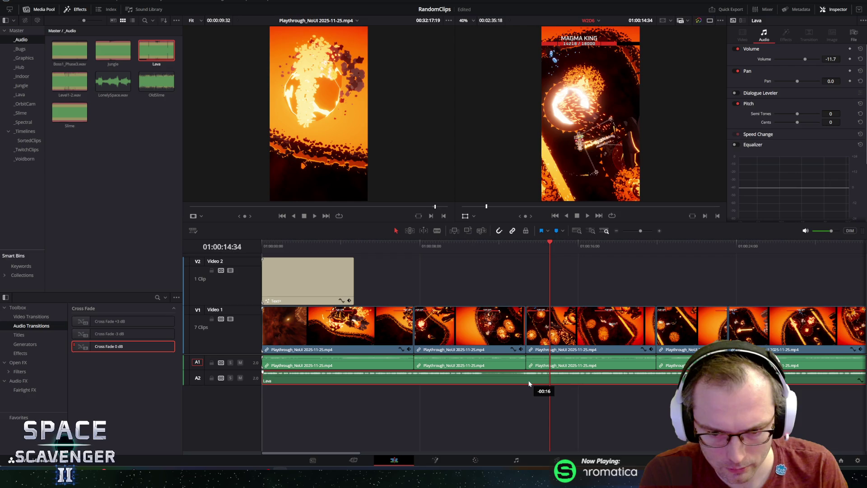
pyautogui.moveTo(530, 384); pyautogui.dragTo(530, 384)
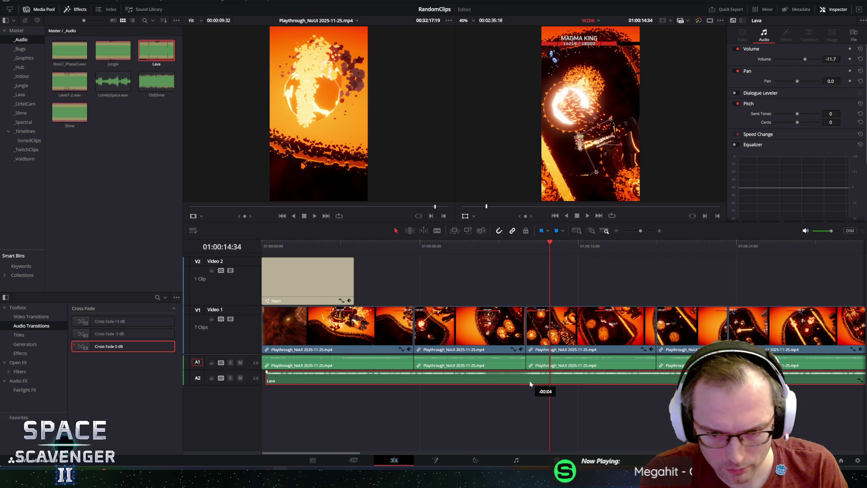
pyautogui.scroll(3, 600, 384)
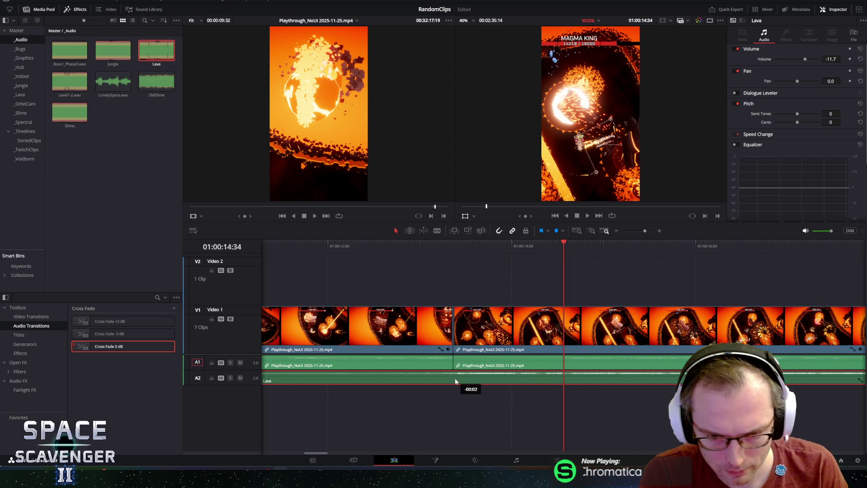
pyautogui.press('/')
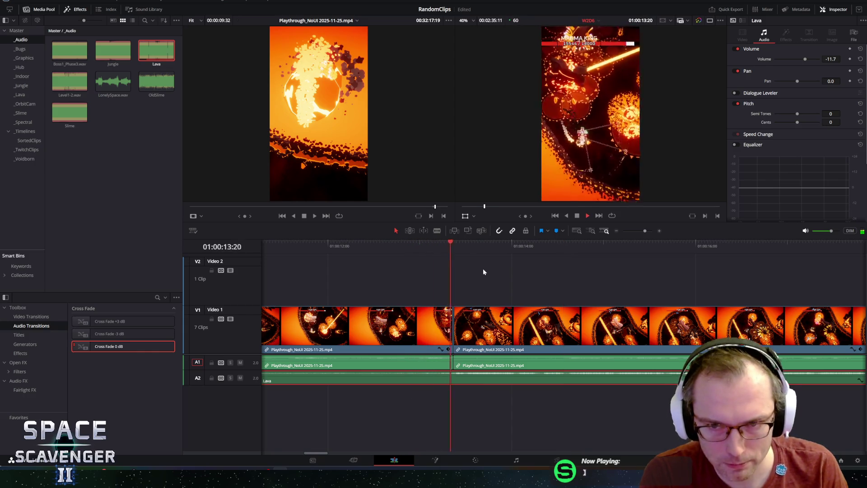
pyautogui.hotkey('shift', 'z')
pyautogui.press('space')
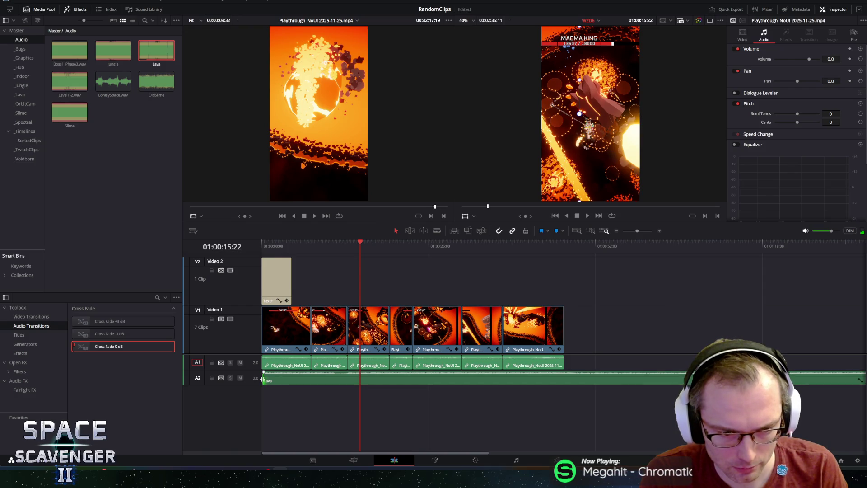
pyautogui.press('Home')
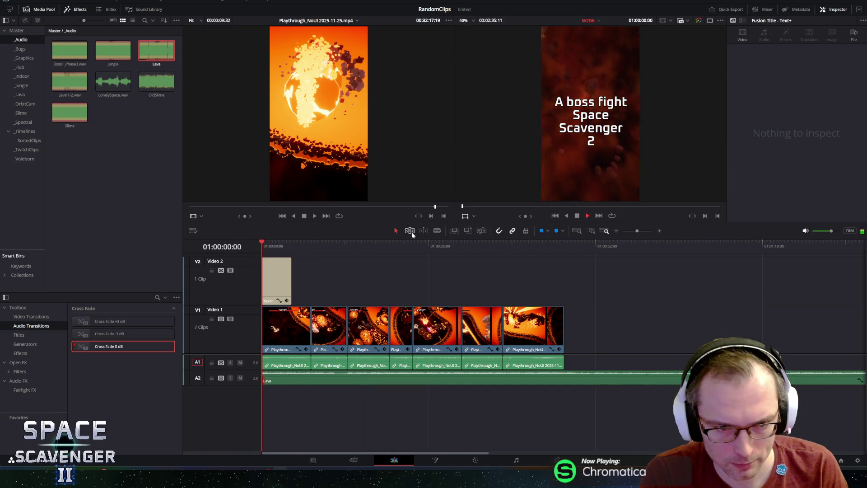
pyautogui.press('space')
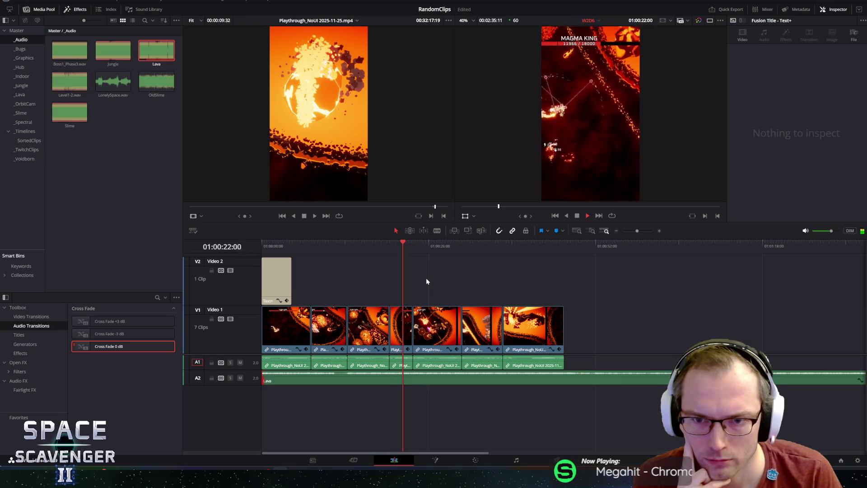
pyautogui.press('space')
pyautogui.scroll(2, 431, 381)
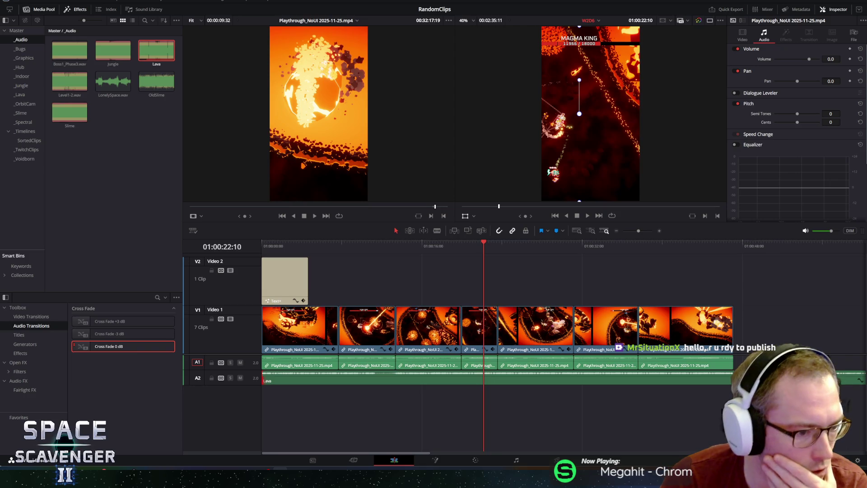
pyautogui.click(39, 353)
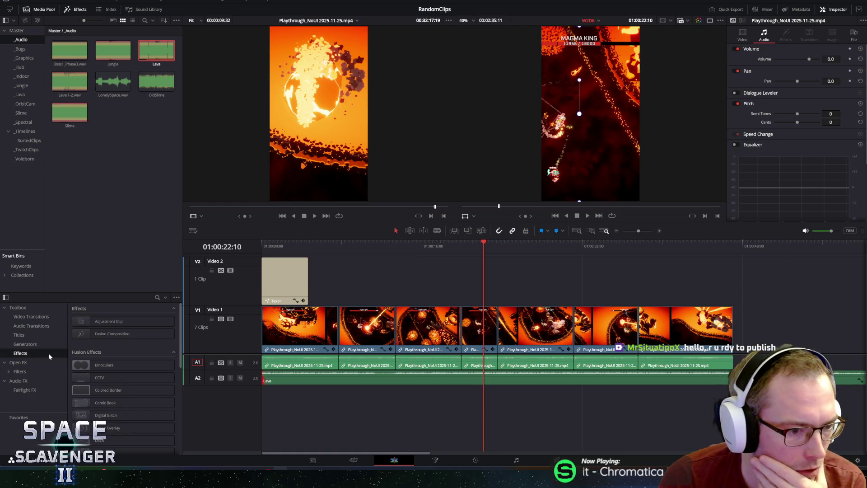
pyautogui.click(38, 344)
pyautogui.click(32, 336)
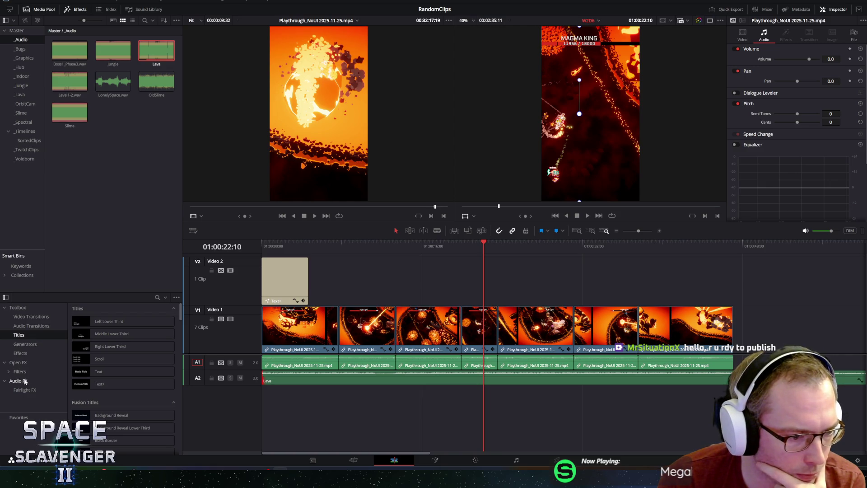
pyautogui.click(32, 326)
pyautogui.click(105, 346)
pyautogui.moveTo(105, 333)
pyautogui.mouseDown()
pyautogui.moveTo(403, 382)
pyautogui.moveTo(477, 376)
pyautogui.mouseUp()
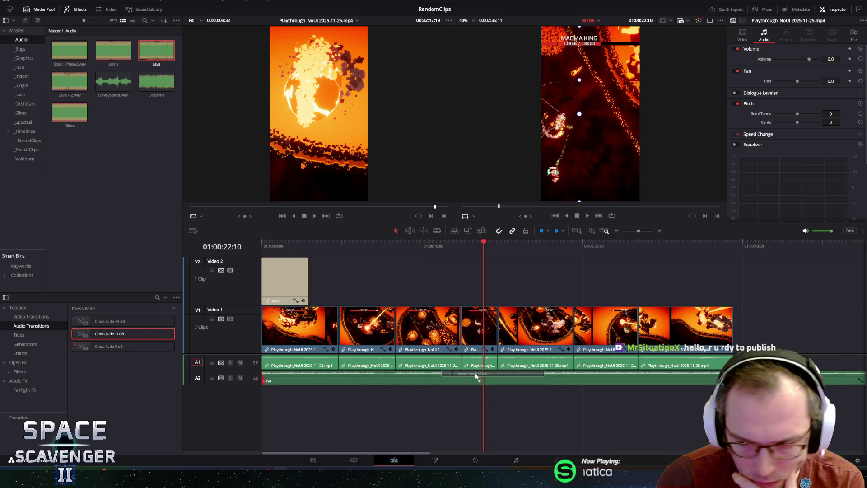
pyautogui.moveTo(477, 376)
pyautogui.mouseDown()
pyautogui.moveTo(467, 407)
pyautogui.moveTo(484, 382)
pyautogui.mouseUp()
pyautogui.click(484, 382)
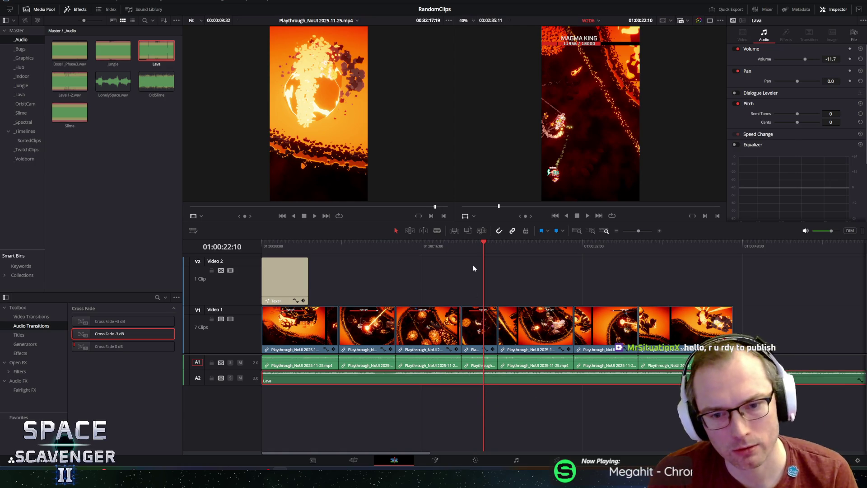
pyautogui.moveTo(485, 243); pyautogui.dragTo(480, 245)
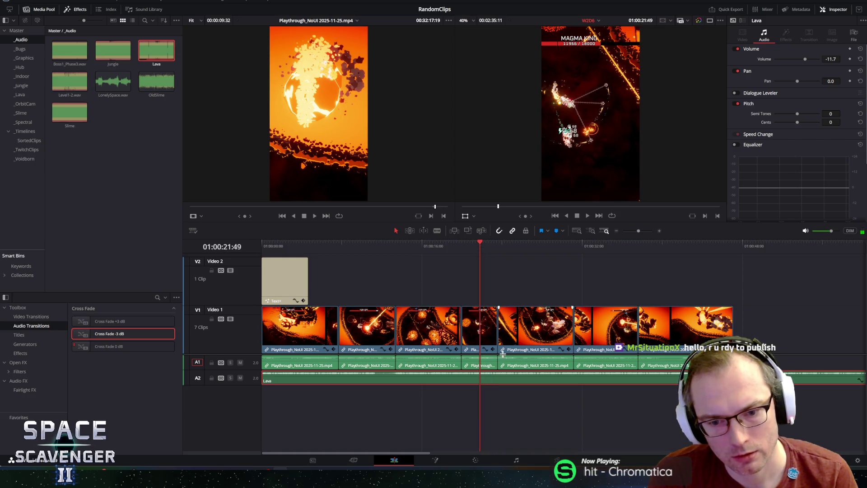
pyautogui.press('j')
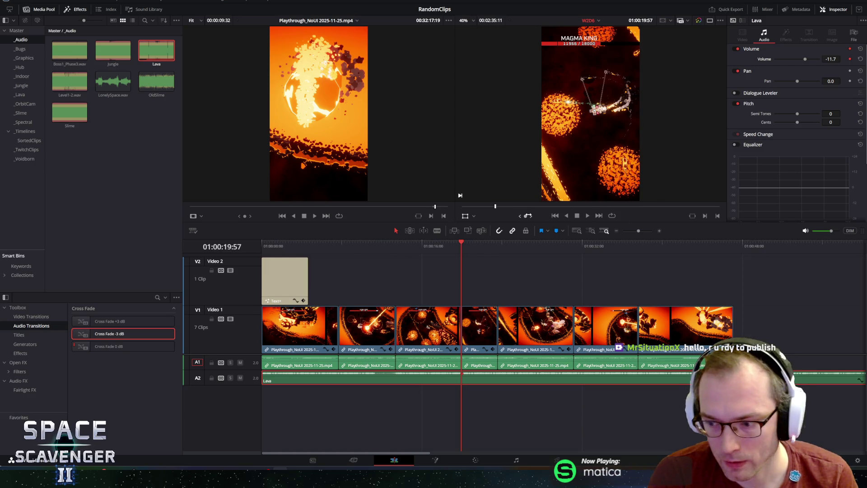
pyautogui.moveTo(526, 216); pyautogui.dragTo(538, 215)
# Lower the Lava music to -17.6 dB and review the dip around 20-23 seconds.
pyautogui.moveTo(807, 60); pyautogui.dragTo(804, 59)
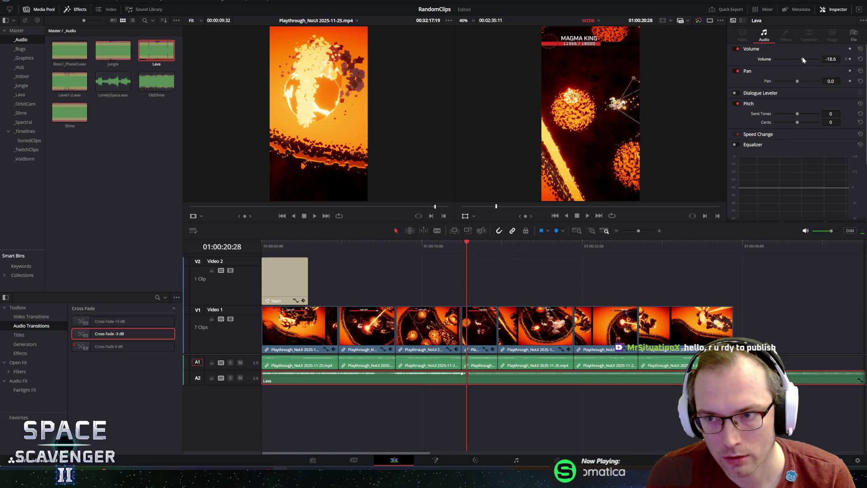
pyautogui.click(453, 243)
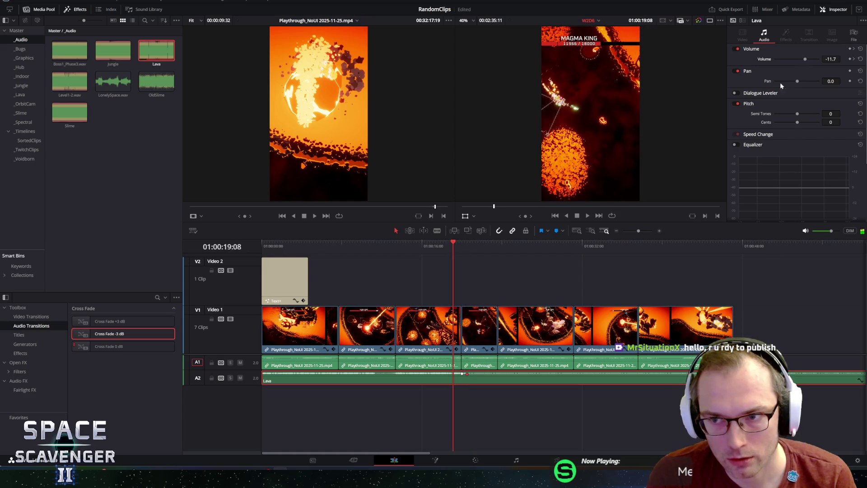
pyautogui.moveTo(455, 245); pyautogui.dragTo(493, 244)
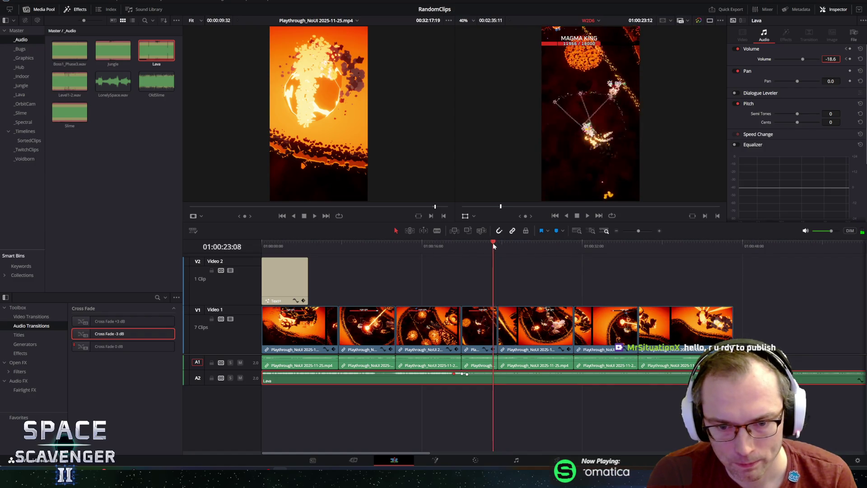
pyautogui.click(468, 244)
pyautogui.press('space')
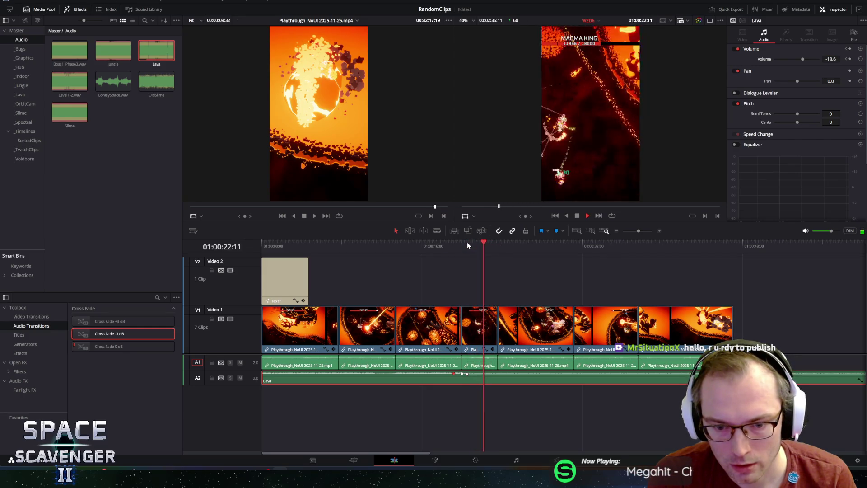
pyautogui.press('space')
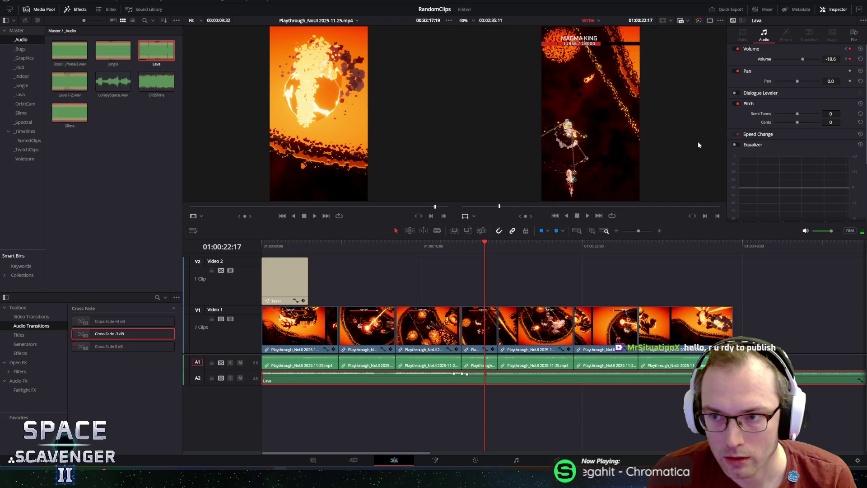
# Set the volume keyframe after the dip to -11.7 dB and play back to hear it.
pyautogui.press('space')
pyautogui.press('space')
pyautogui.click(831, 58)
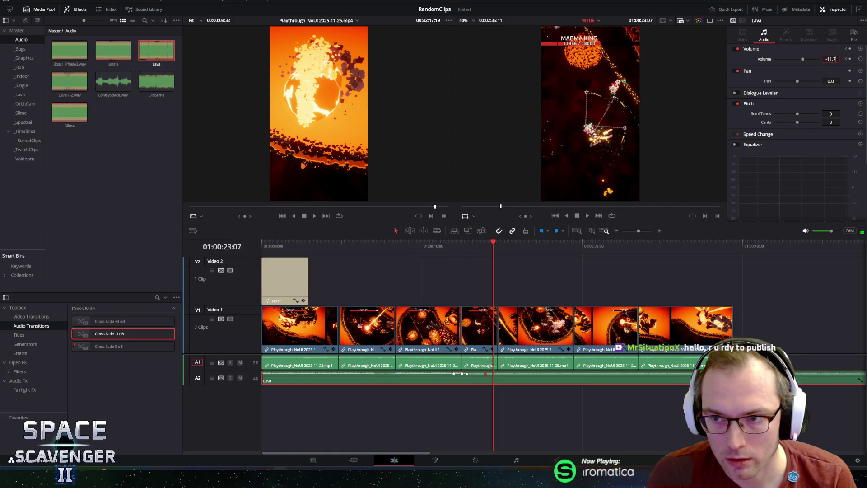
pyautogui.write('-11.7')
pyautogui.press('Return')
pyautogui.click(455, 244)
pyautogui.press('space')
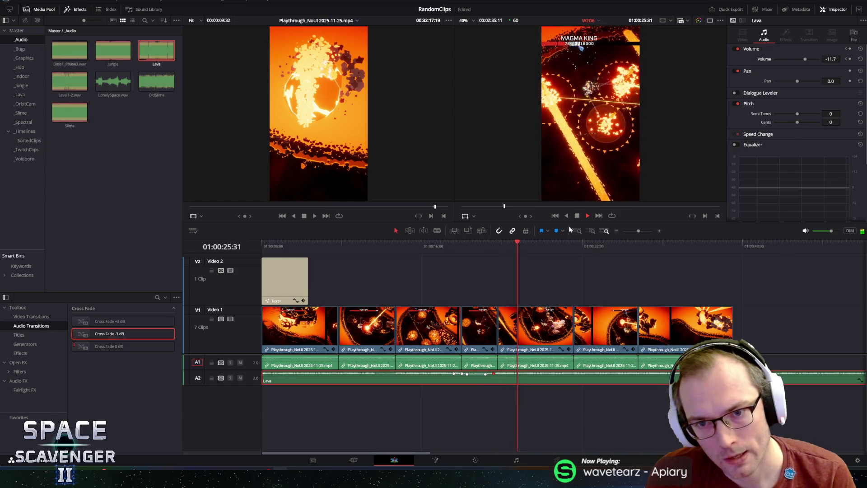
pyautogui.press('space')
pyautogui.hotkey('ctrl', '=')
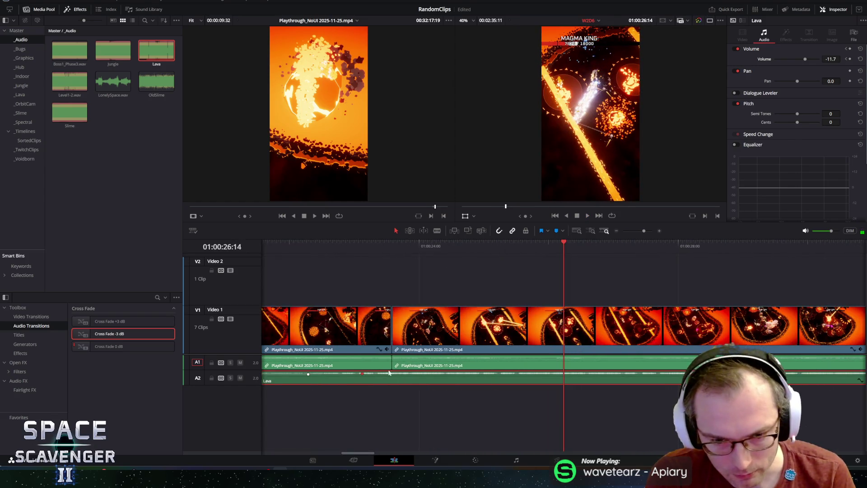
pyautogui.hotkey('ctrl', '-')
pyautogui.click(421, 245)
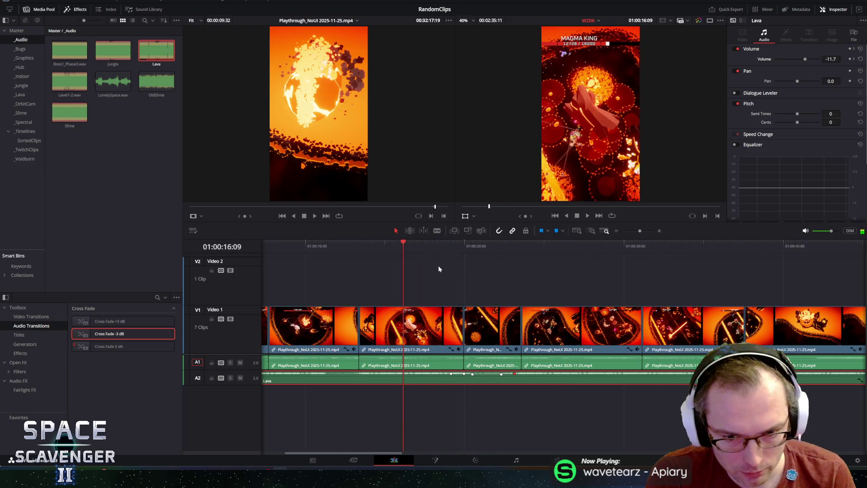
pyautogui.hotkey('ctrl', '=')
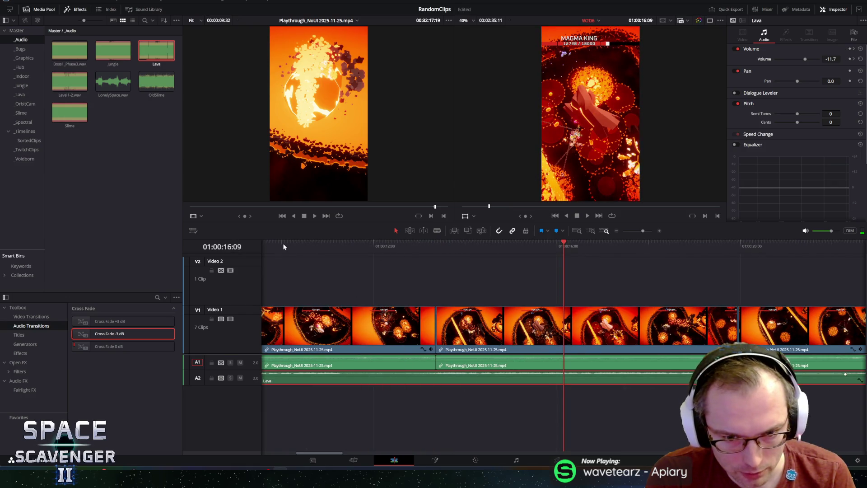
pyautogui.click(291, 244)
pyautogui.press('Home')
pyautogui.click(283, 244)
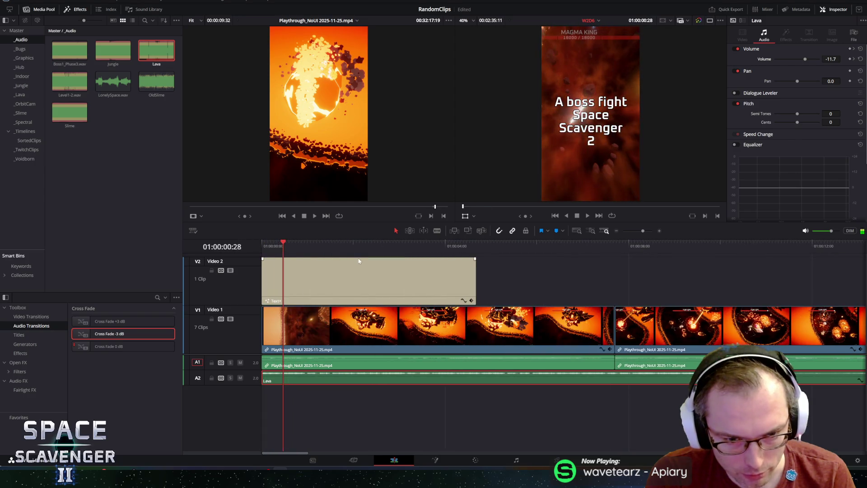
pyautogui.hotkey('ctrl', '-')
pyautogui.hotkey('ctrl', '-')
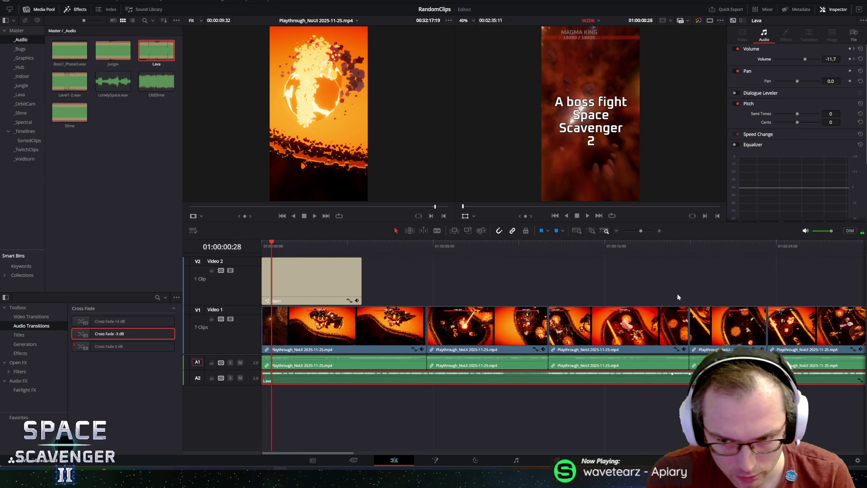
pyautogui.click(716, 245)
pyautogui.hotkey('ctrl', '=')
pyautogui.hotkey('ctrl', '=')
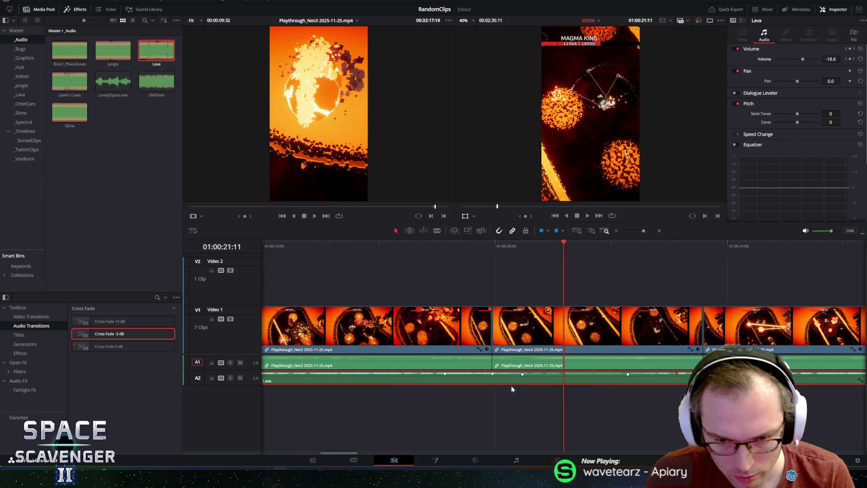
pyautogui.moveTo(514, 402)
pyautogui.mouseDown()
pyautogui.moveTo(584, 375)
pyautogui.moveTo(613, 376)
pyautogui.mouseUp()
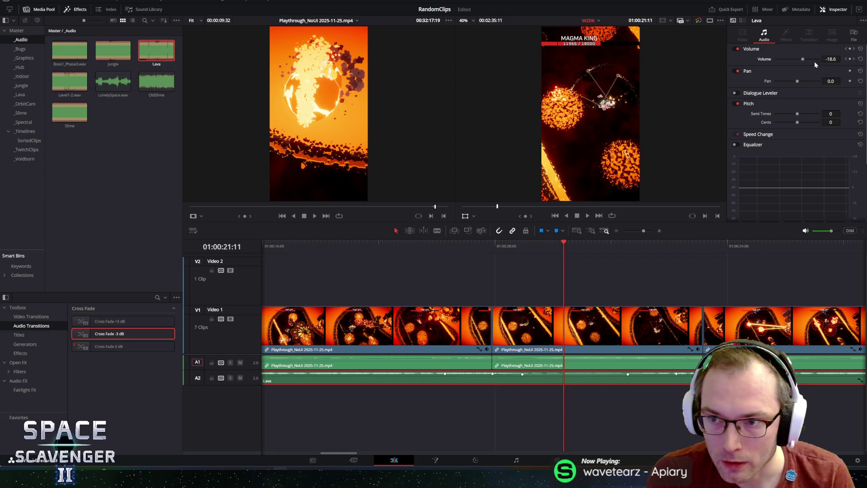
# Set the low keyframe at 20:28 to -14.6 dB, drag it slightly later, and play back the dip.
pyautogui.click(847, 59)
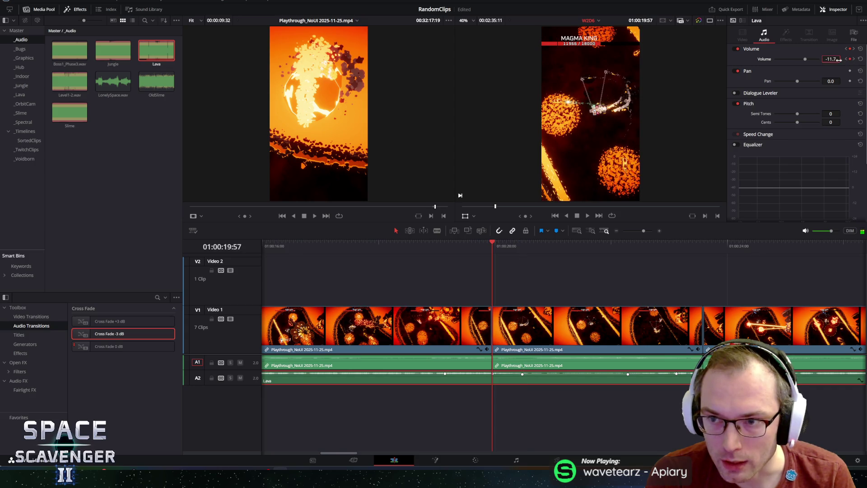
pyautogui.click(853, 59)
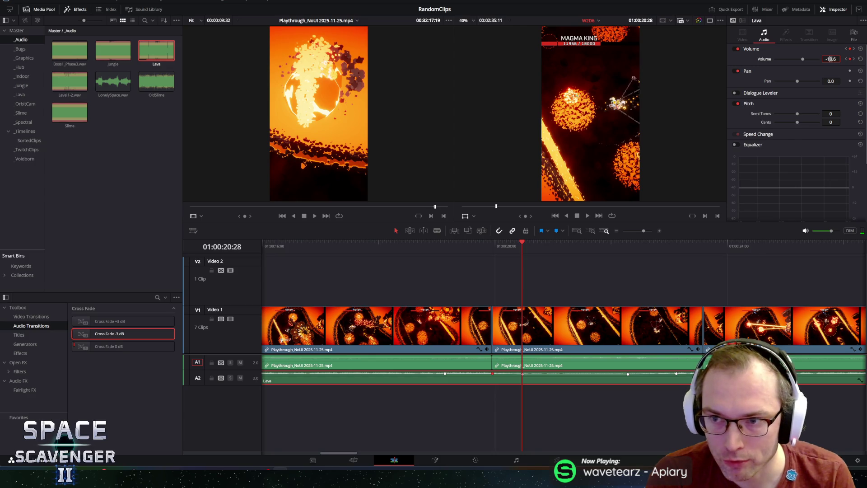
pyautogui.write('-14.6')
pyautogui.press('Return')
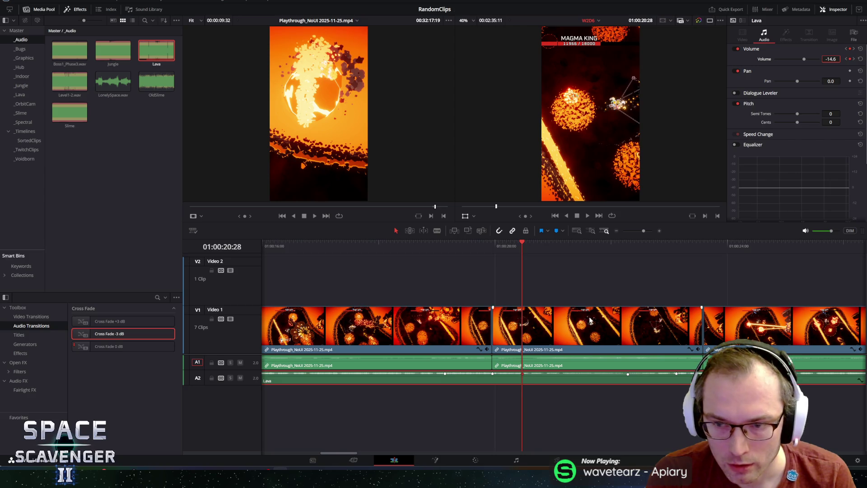
pyautogui.moveTo(523, 374); pyautogui.dragTo(542, 374)
pyautogui.moveTo(541, 374); pyautogui.dragTo(541, 373)
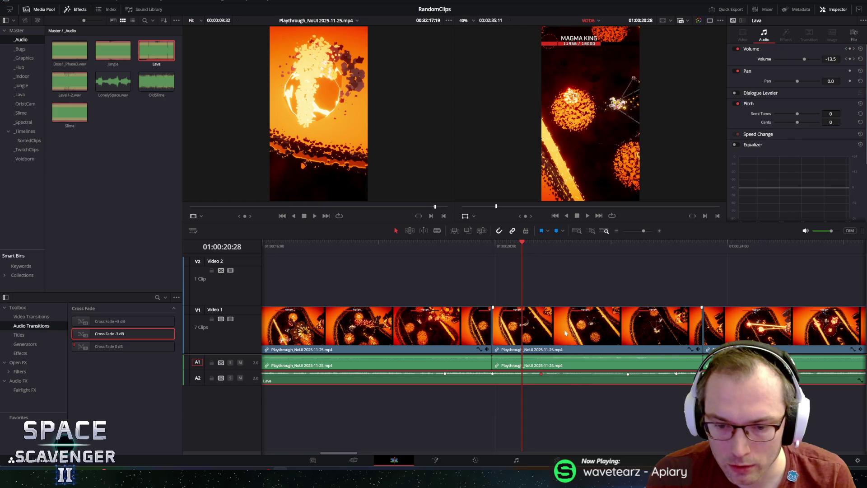
pyautogui.press('space')
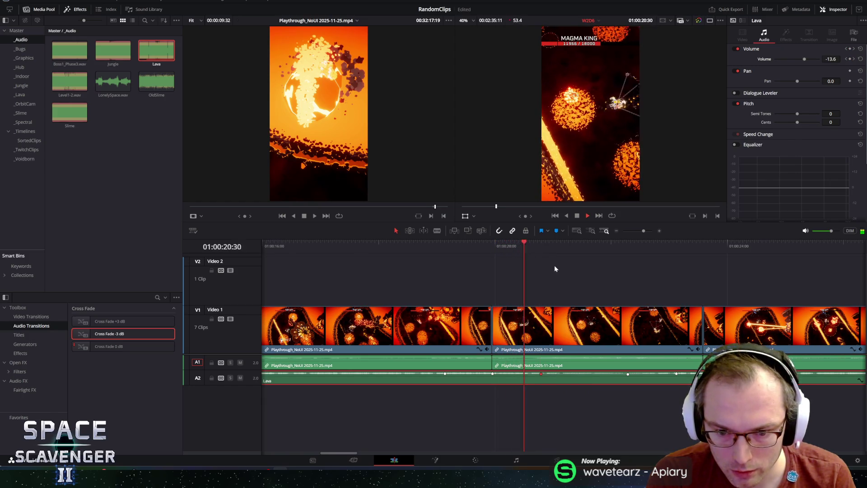
pyautogui.press('space')
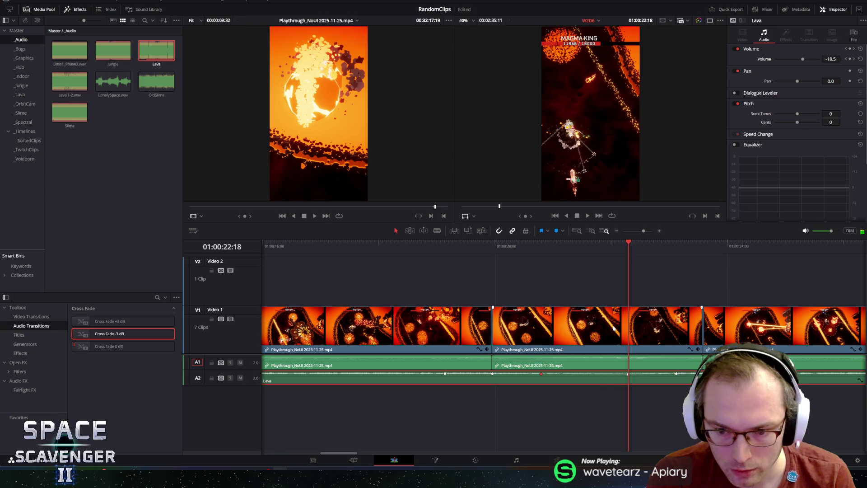
# Check the next volume keyframe at 22:17, zoom the timeline out, and park the playhead near 17 seconds.
pyautogui.click(542, 244)
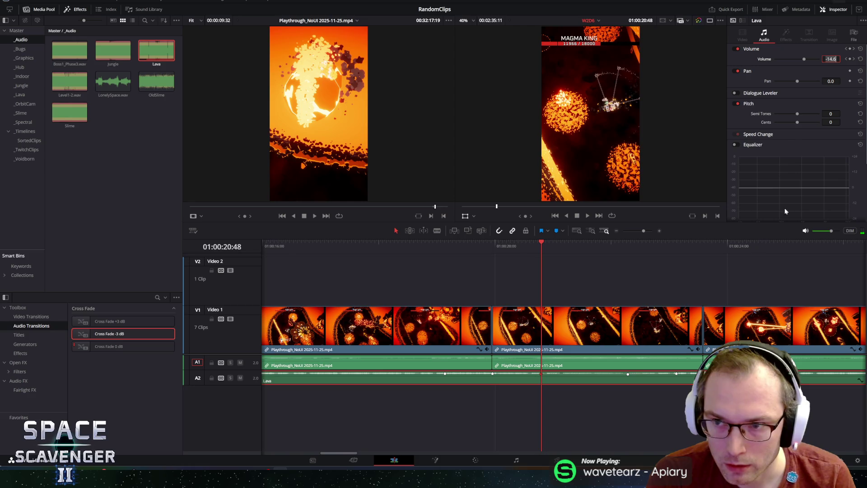
pyautogui.click(854, 59)
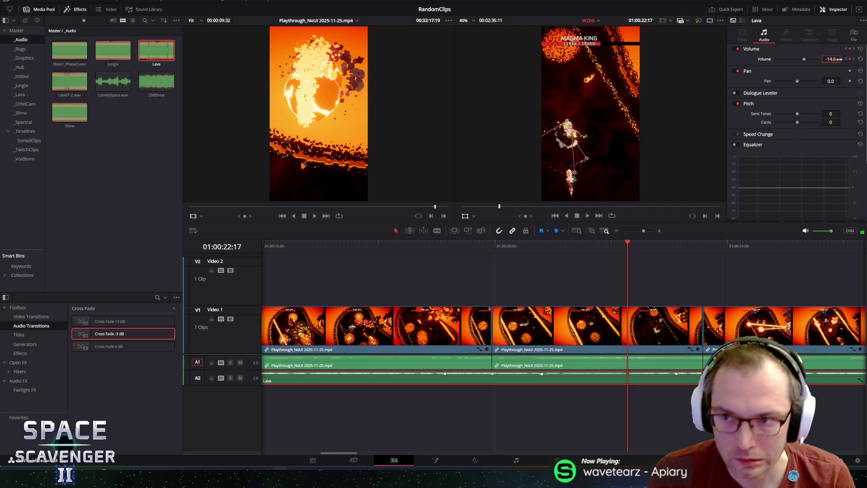
pyautogui.hotkey('ctrl', '-')
pyautogui.click(445, 247)
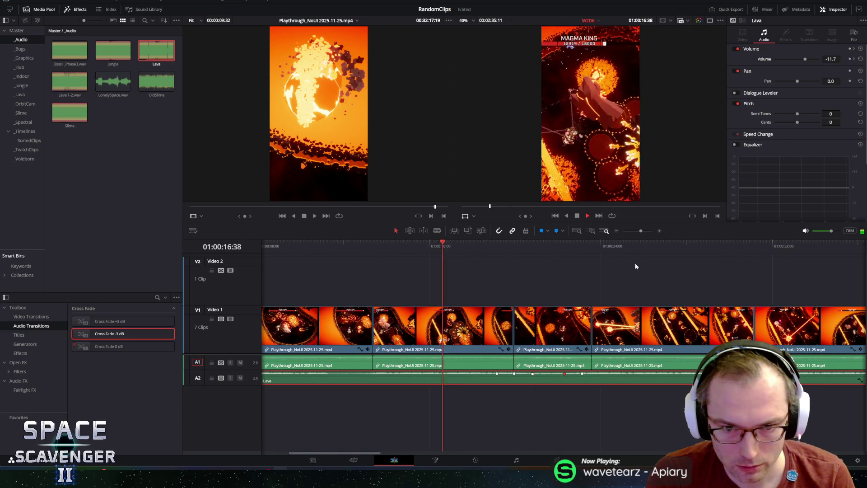
# Play from 17 seconds through the music dip, then replay from about 24 seconds.
pyautogui.press('space')
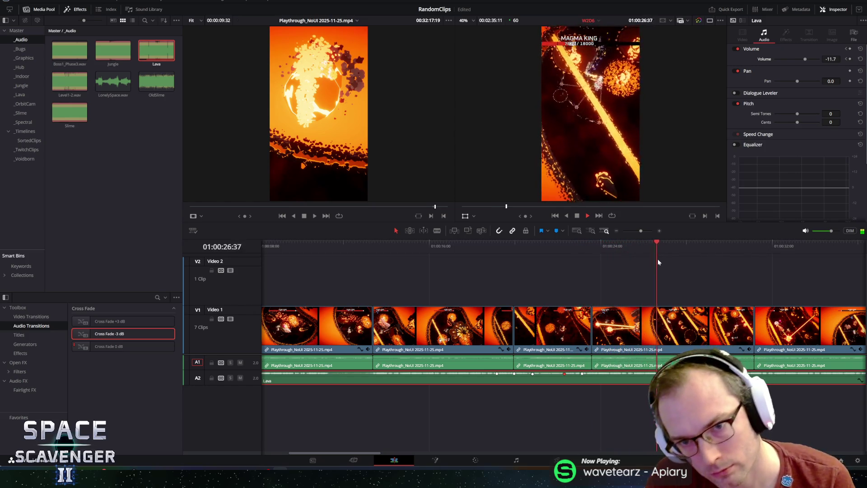
pyautogui.press('space')
pyautogui.scroll(-2, 627, 328)
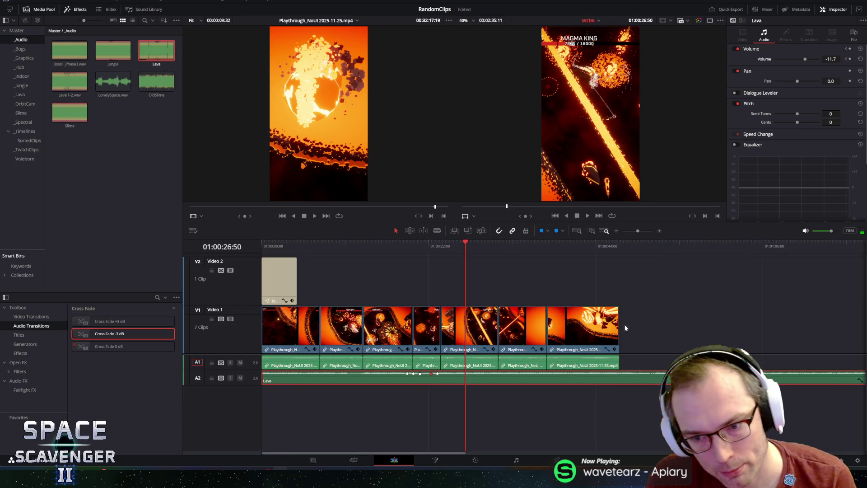
pyautogui.moveTo(466, 243); pyautogui.dragTo(441, 243)
pyautogui.press('space')
pyautogui.press('space')
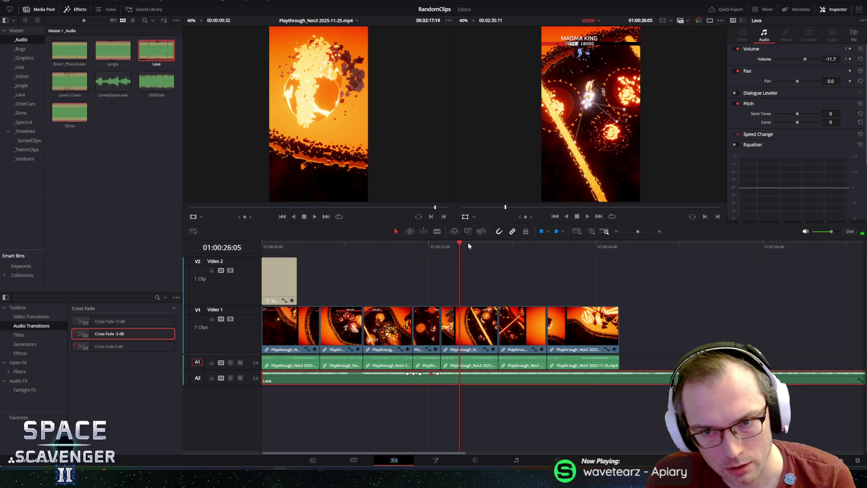
# Stop the preview at 01:00:25:24, select the V1 gameplay clip there, and switch to the Cut page.
pyautogui.click(450, 247)
pyautogui.press('space')
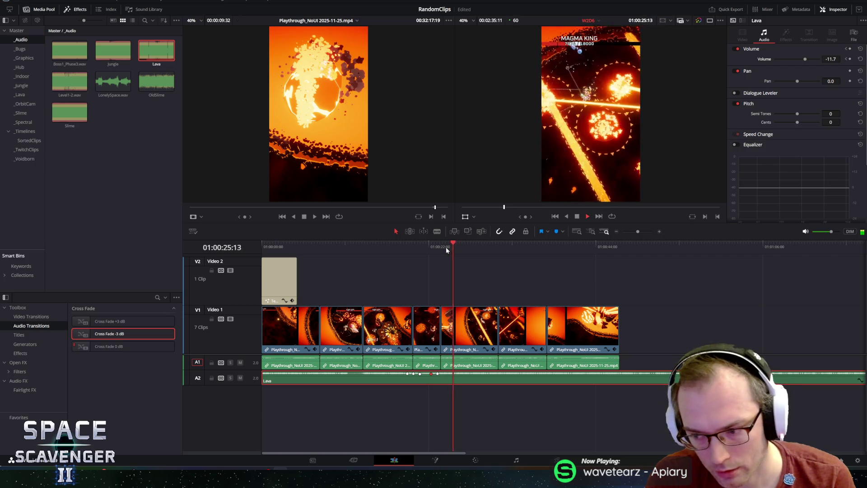
pyautogui.click(446, 247)
pyautogui.click(441, 245)
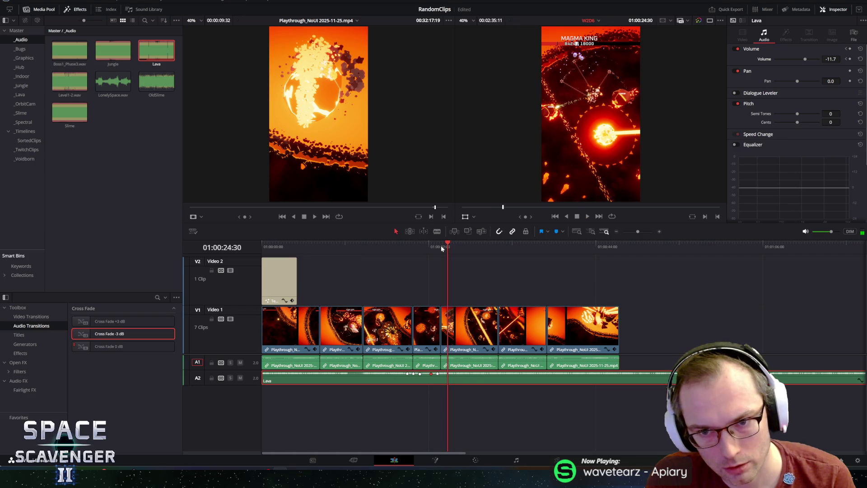
pyautogui.press('space')
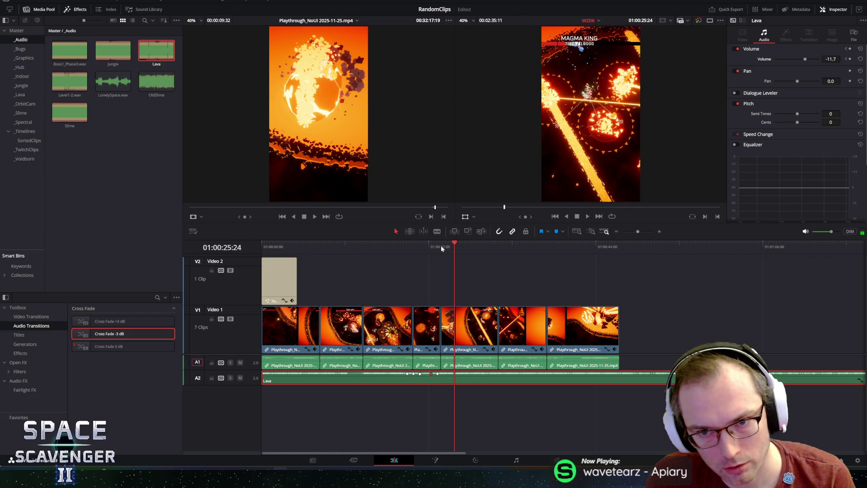
pyautogui.click(464, 335)
pyautogui.click(335, 461)
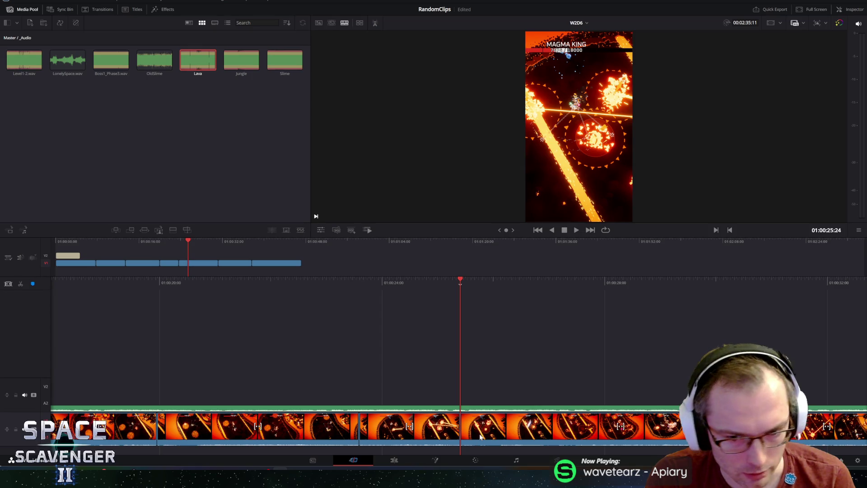
# Return to the Edit page, play past the cut, and undo the gameplay clip split.
pyautogui.click(395, 460)
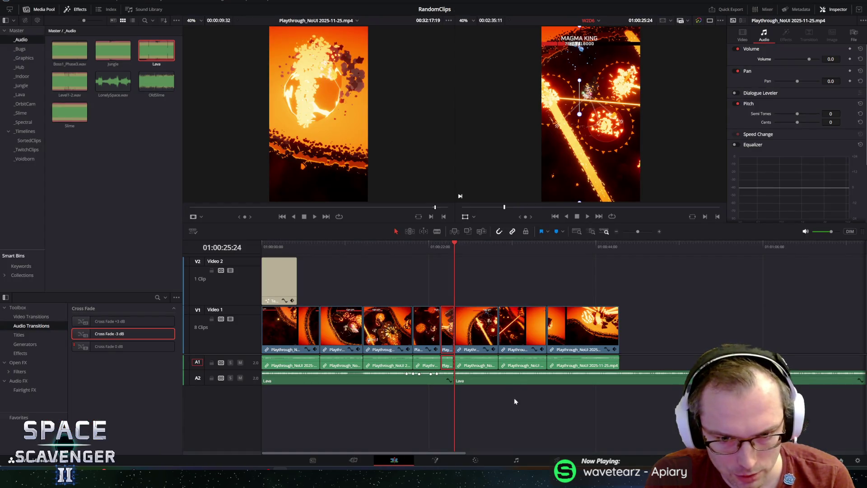
pyautogui.press('space')
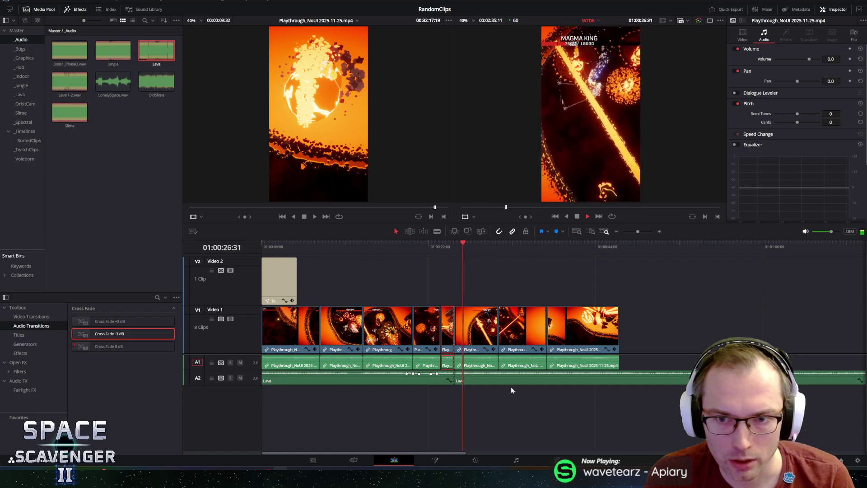
pyautogui.press('space')
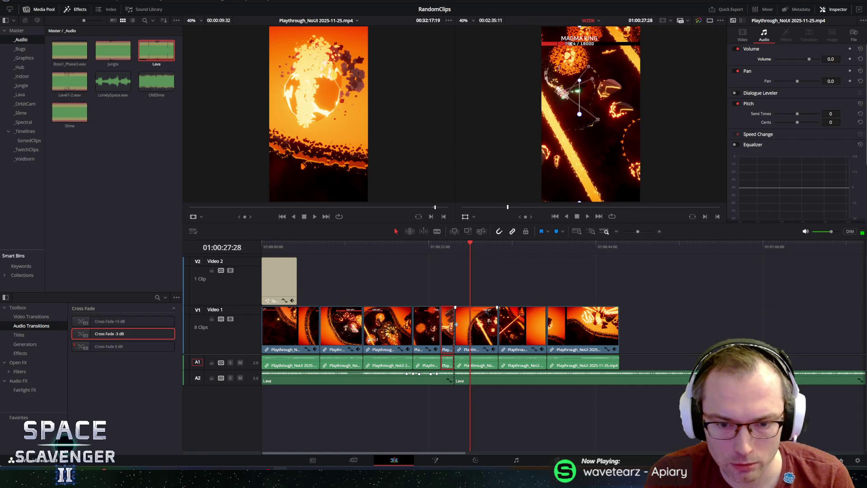
pyautogui.hotkey('ctrl', 'z')
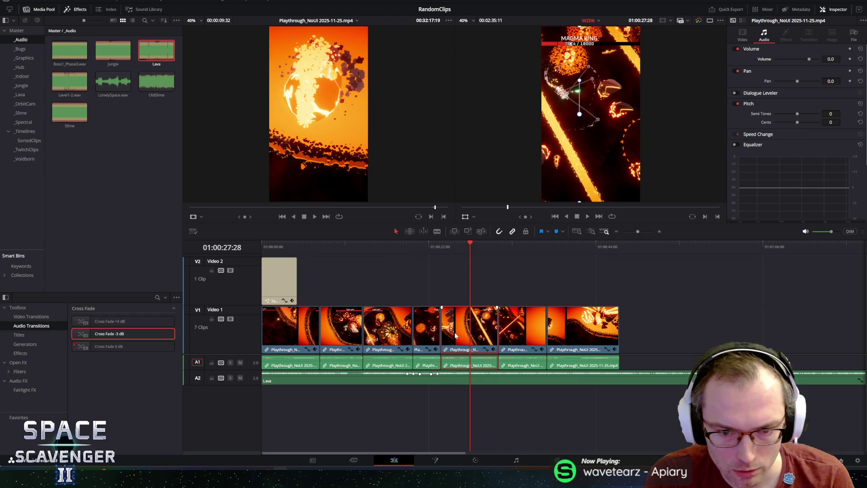
# Split the gameplay clip again on the Cut page, then undo that split too.
pyautogui.click(368, 466)
pyautogui.click(467, 429)
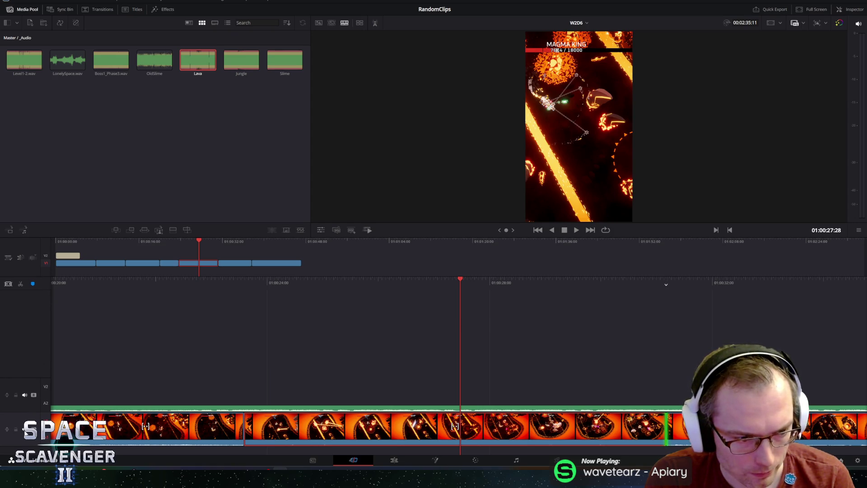
pyautogui.click(20, 284)
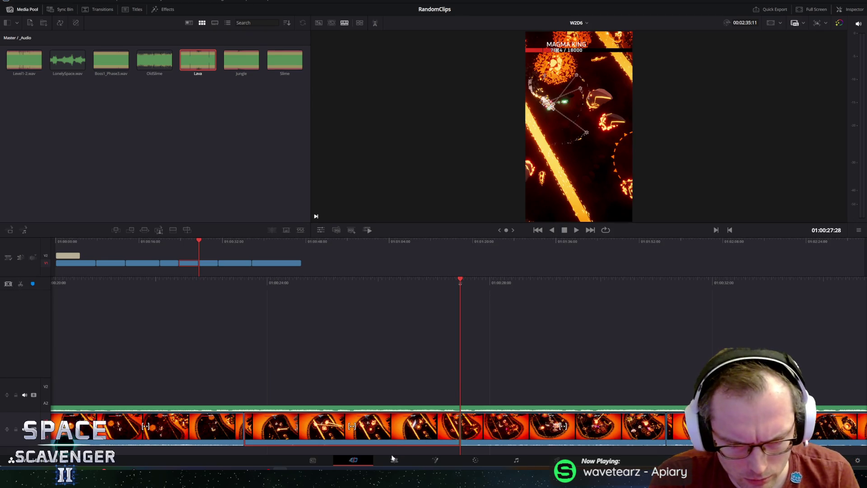
pyautogui.click(387, 461)
pyautogui.moveTo(499, 384); pyautogui.dragTo(508, 384)
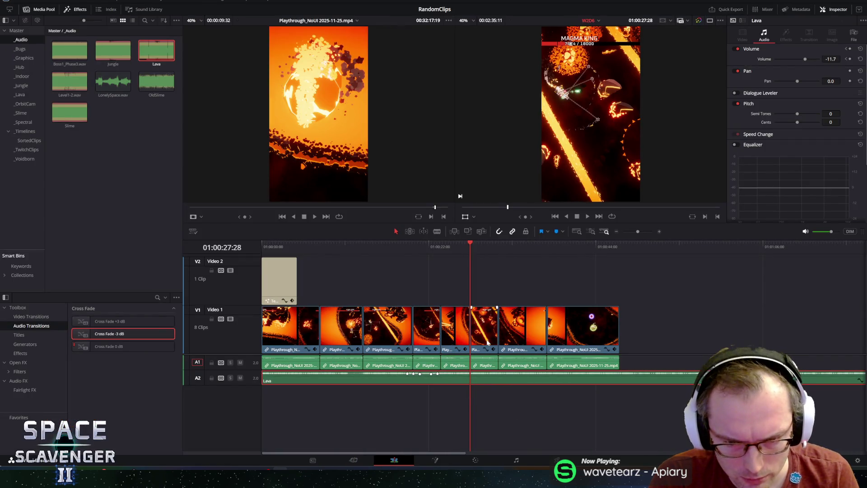
pyautogui.click(457, 248)
pyautogui.hotkey('ctrl', 'z')
# Stop at 01:00:25:40, split the V1 gameplay clip there on the Cut page, and play through the cut.
pyautogui.click(449, 244)
pyautogui.press('space')
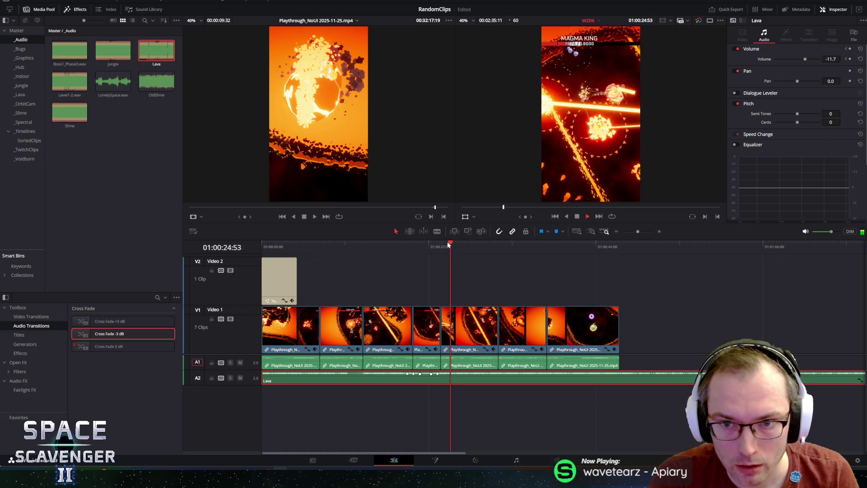
pyautogui.press('space')
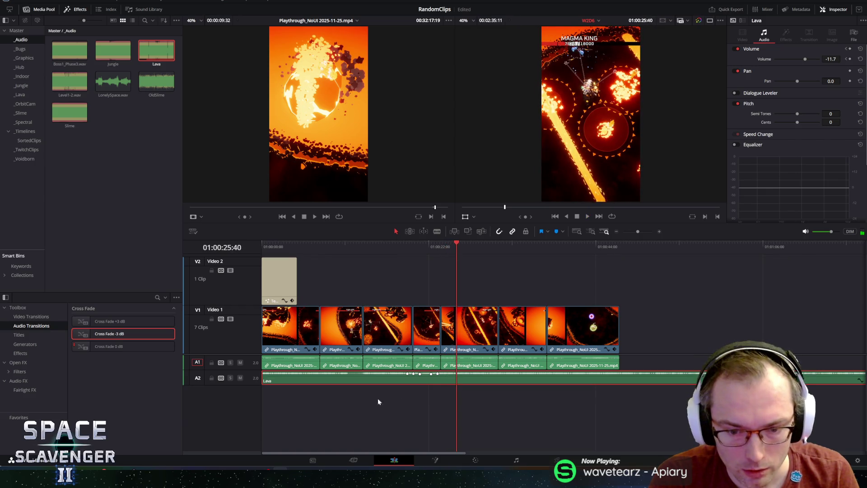
pyautogui.click(453, 335)
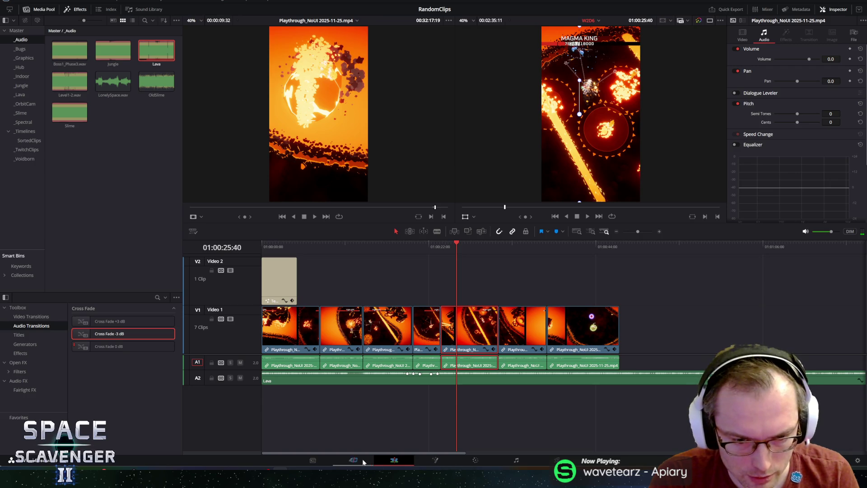
pyautogui.click(364, 461)
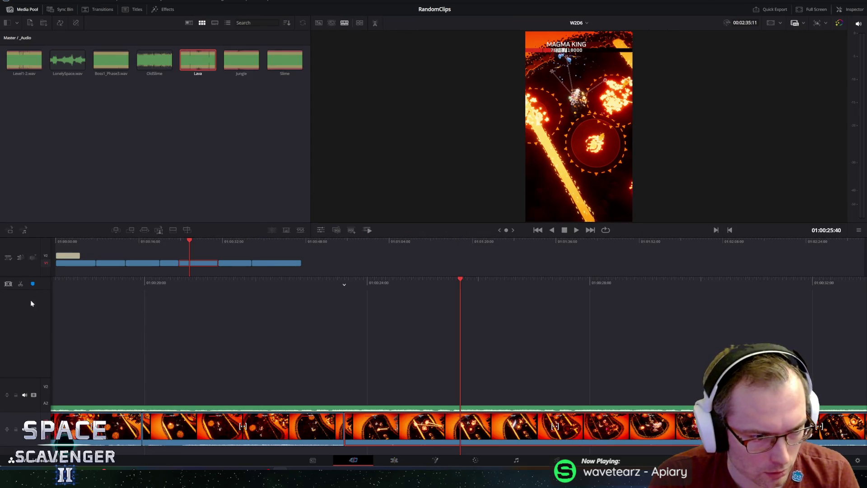
pyautogui.click(19, 285)
pyautogui.click(395, 460)
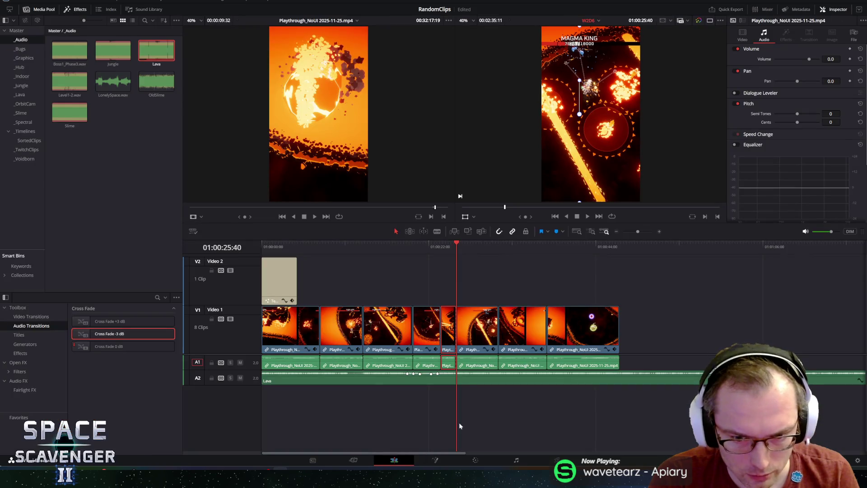
pyautogui.press('space')
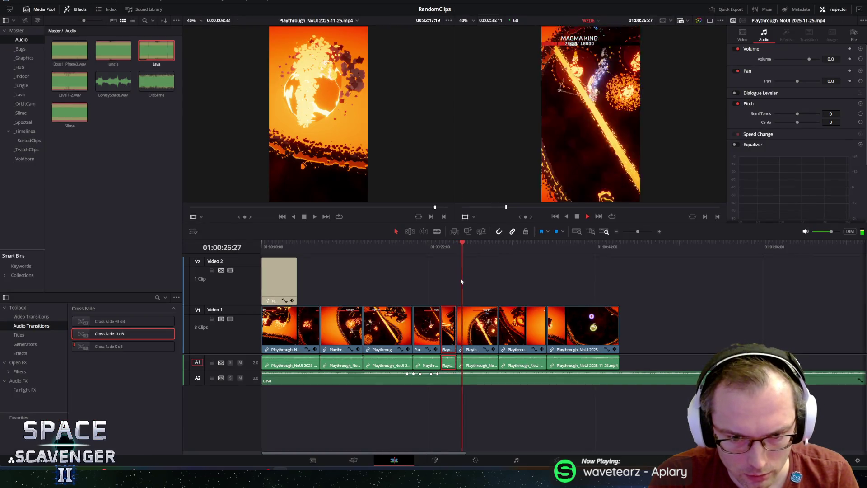
# Trim the opening of the post-split clip, slide the later V1 clips left to close the gap, and replay.
pyautogui.press('space')
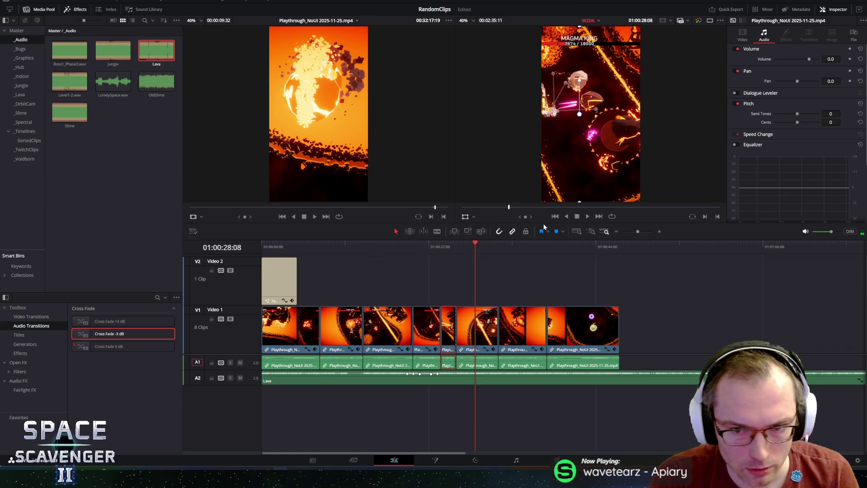
pyautogui.moveTo(530, 215)
pyautogui.mouseDown()
pyautogui.moveTo(510, 216)
pyautogui.moveTo(526, 216)
pyautogui.mouseUp()
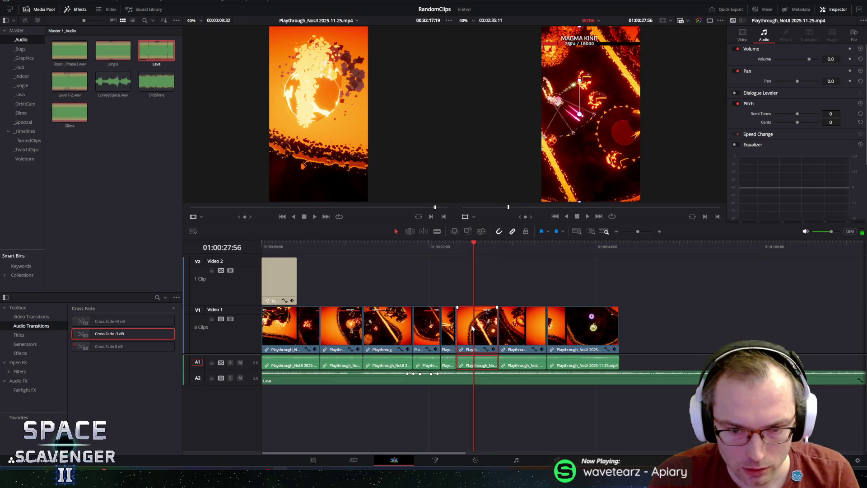
pyautogui.moveTo(458, 326); pyautogui.dragTo(594, 352)
pyautogui.moveTo(524, 325); pyautogui.dragTo(507, 324)
pyautogui.click(440, 246)
pyautogui.press('space')
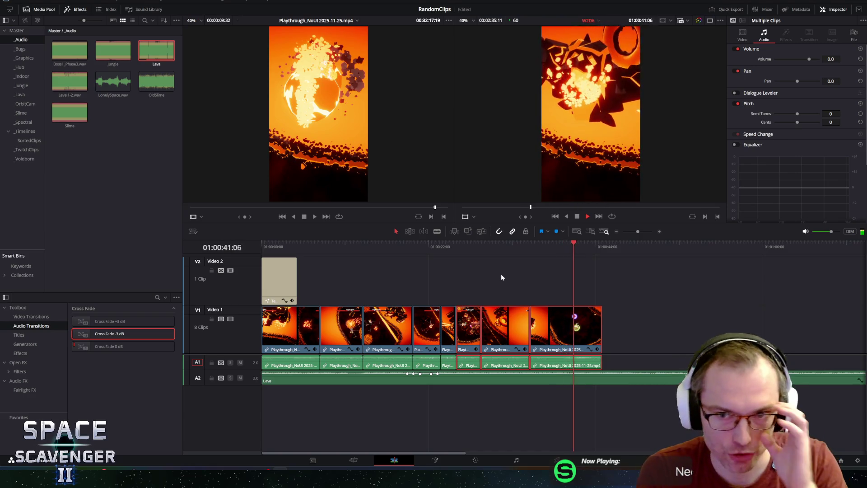
# Shorten the Lava music to end with the video and add a Cross Fade 0 dB fade-out.
pyautogui.click(648, 264)
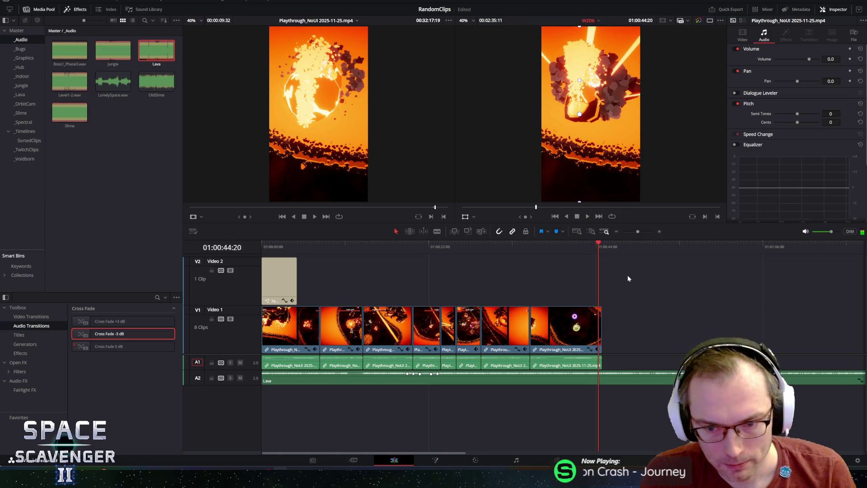
pyautogui.click(543, 247)
pyautogui.click(531, 246)
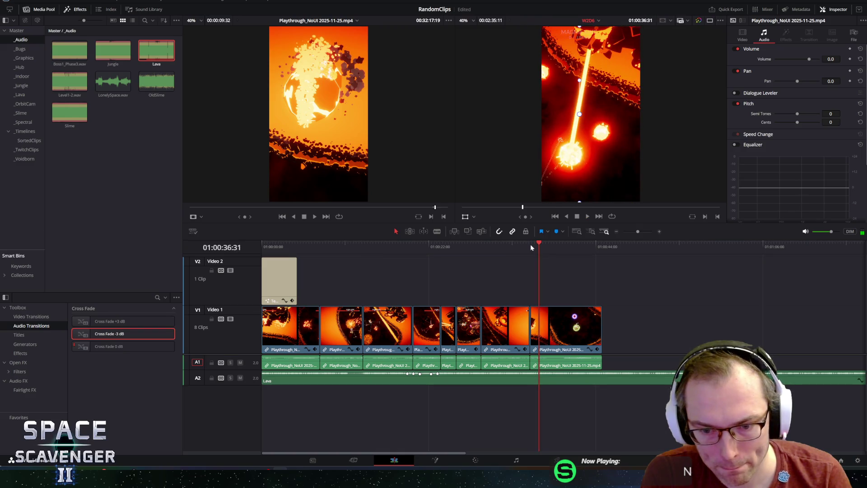
pyautogui.click(655, 383)
pyautogui.scroll(-3, 655, 383)
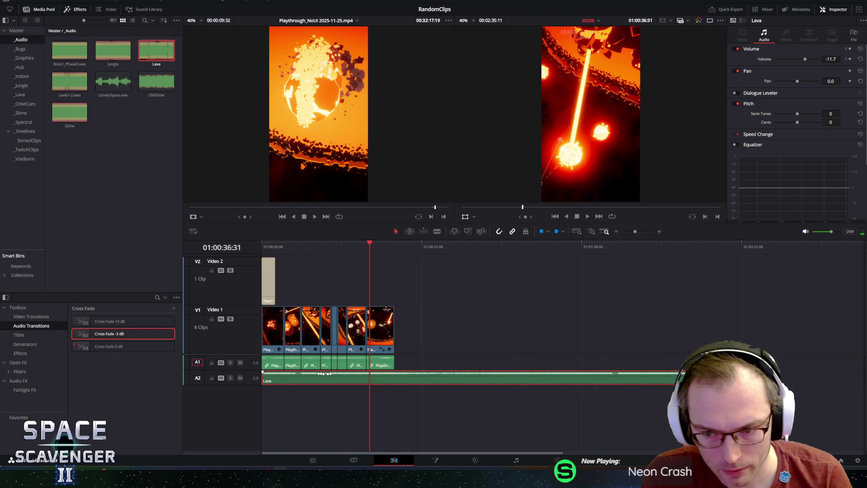
pyautogui.moveTo(683, 379); pyautogui.dragTo(395, 379)
pyautogui.scroll(3, 289, 361)
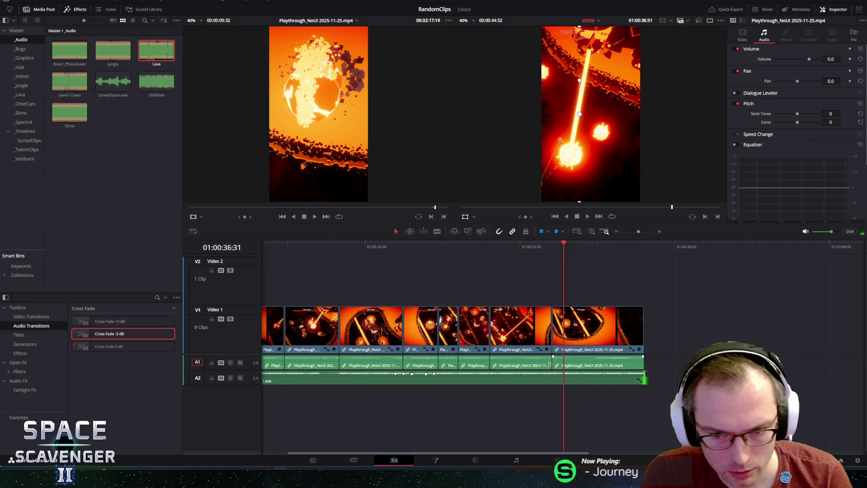
pyautogui.moveTo(109, 346)
pyautogui.mouseDown()
pyautogui.moveTo(639, 380)
pyautogui.moveTo(563, 376)
pyautogui.mouseUp()
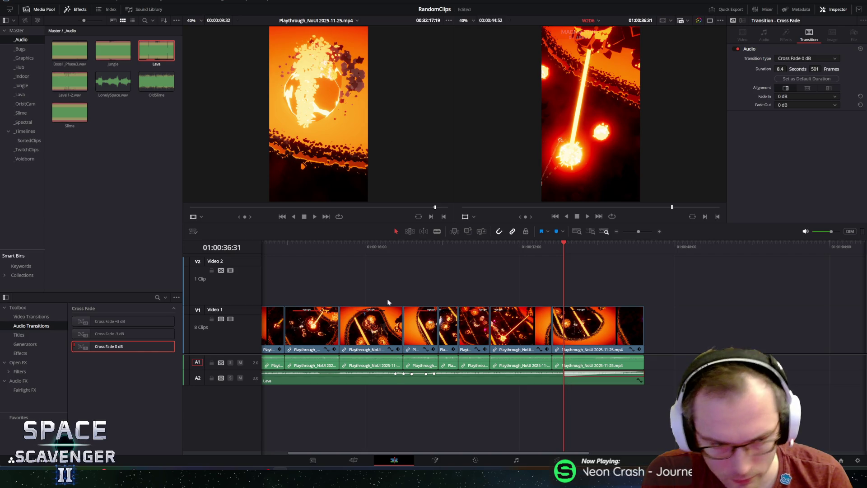
# Append the ShortEndingCTA end card from the _Graphics bin after the last V1 clip.
pyautogui.click(21, 59)
pyautogui.moveTo(69, 50)
pyautogui.mouseDown()
pyautogui.moveTo(406, 226)
pyautogui.moveTo(677, 311)
pyautogui.moveTo(649, 325)
pyautogui.mouseUp()
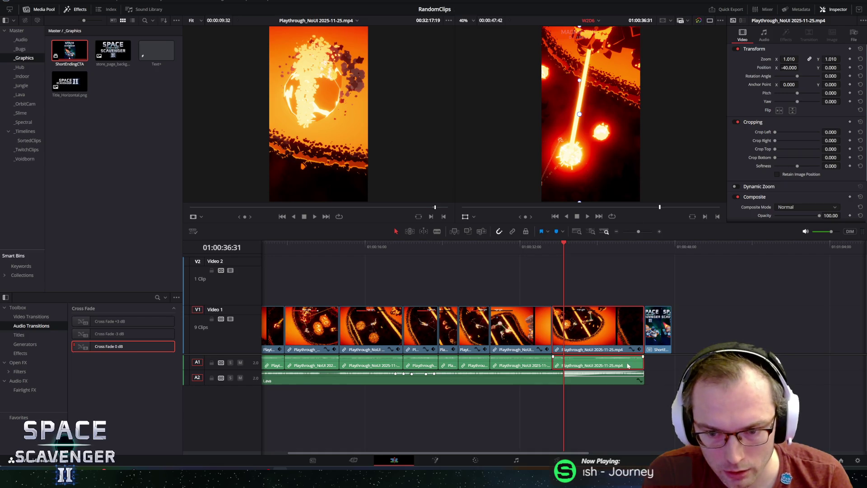
pyautogui.click(648, 365)
# Extend the last A1 gameplay audio under the end card, then play the ending from about 32 seconds.
pyautogui.moveTo(644, 365); pyautogui.dragTo(671, 365)
pyautogui.click(612, 243)
pyautogui.press('space')
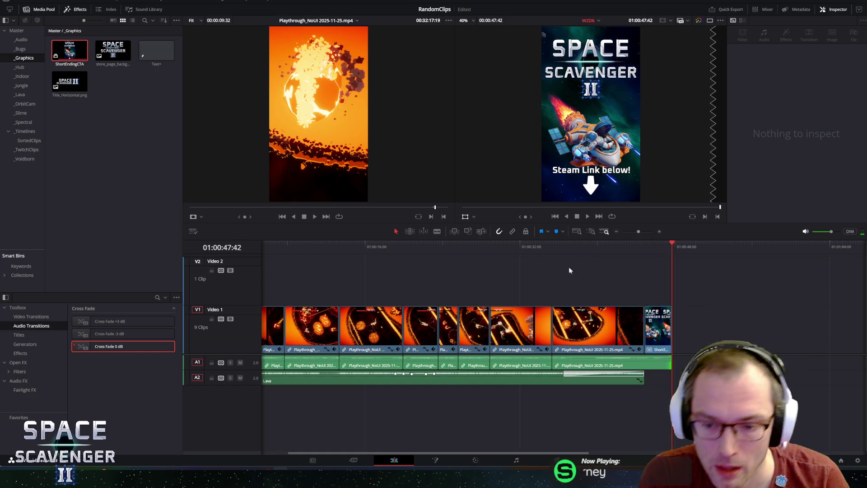
pyautogui.click(522, 246)
pyautogui.press('space')
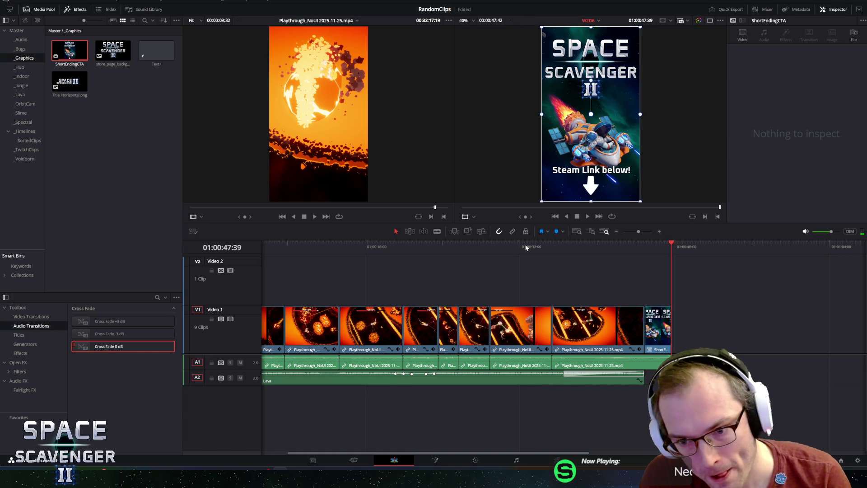
pyautogui.scroll(-3, 350, 269)
# Review the short from the start several times, then switch to the Deliver page.
pyautogui.press('Home')
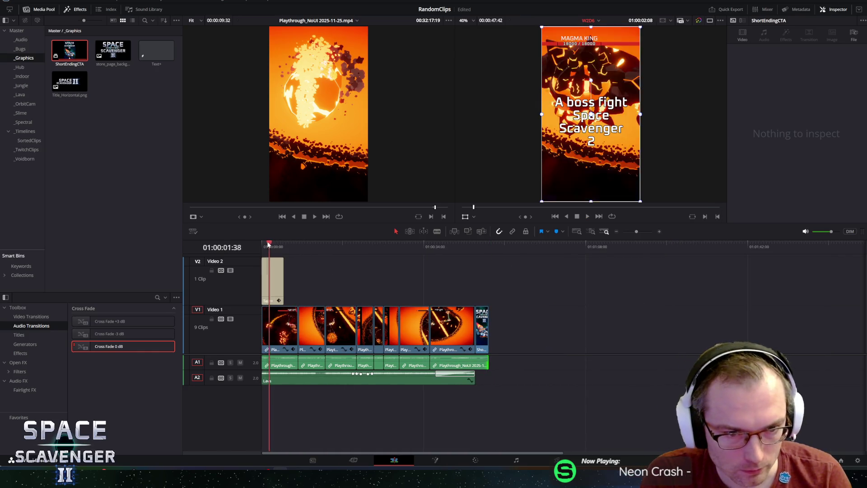
pyautogui.press('space')
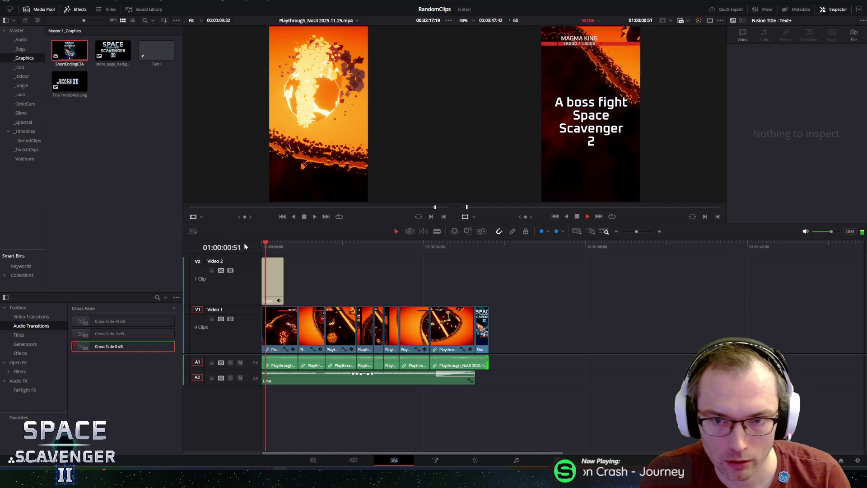
pyautogui.press('space')
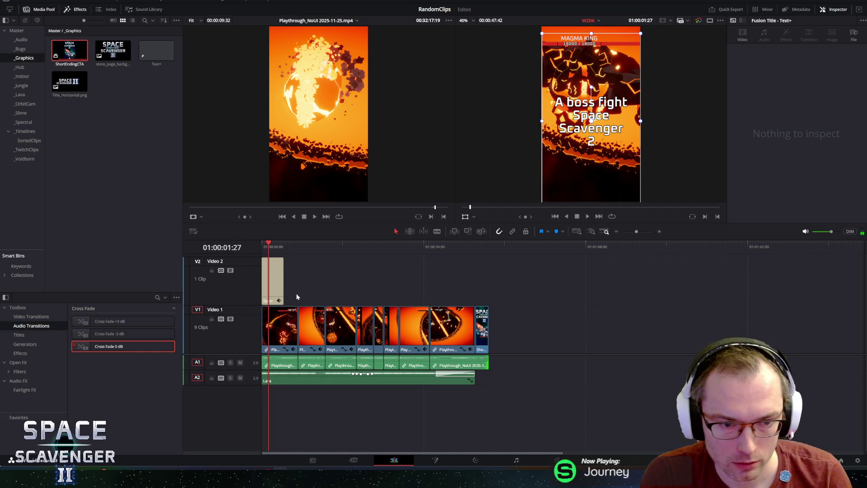
pyautogui.press('Home')
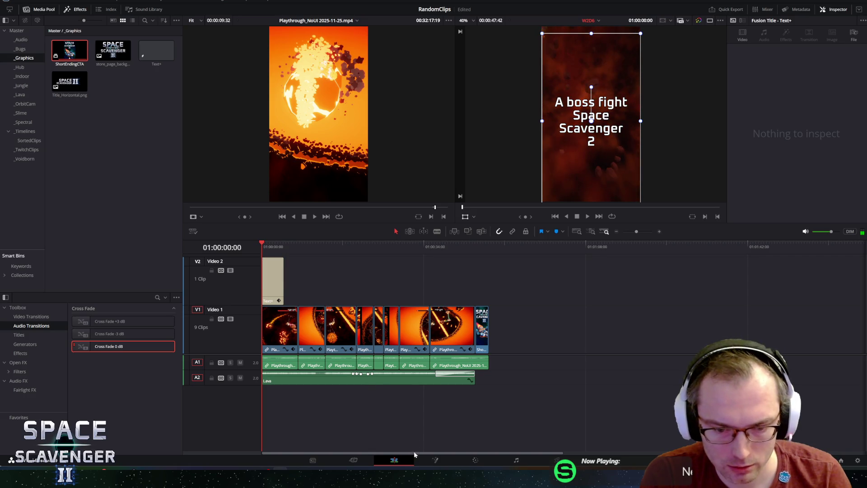
pyautogui.press('space')
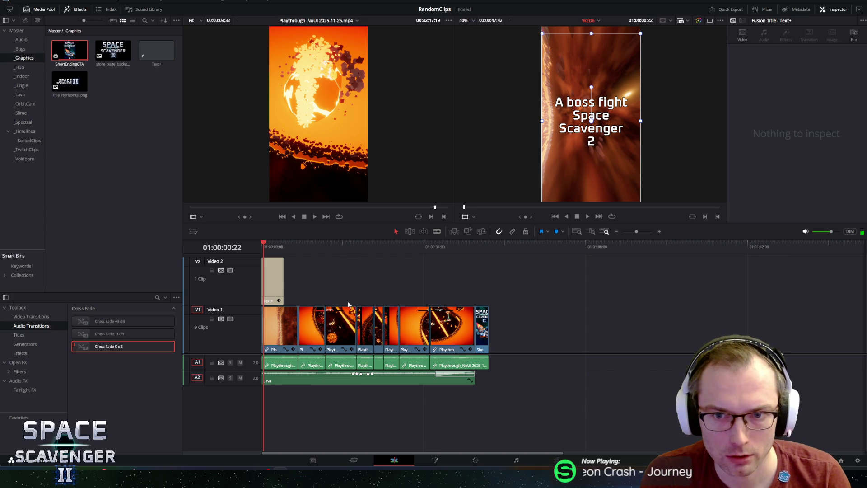
pyautogui.press('space')
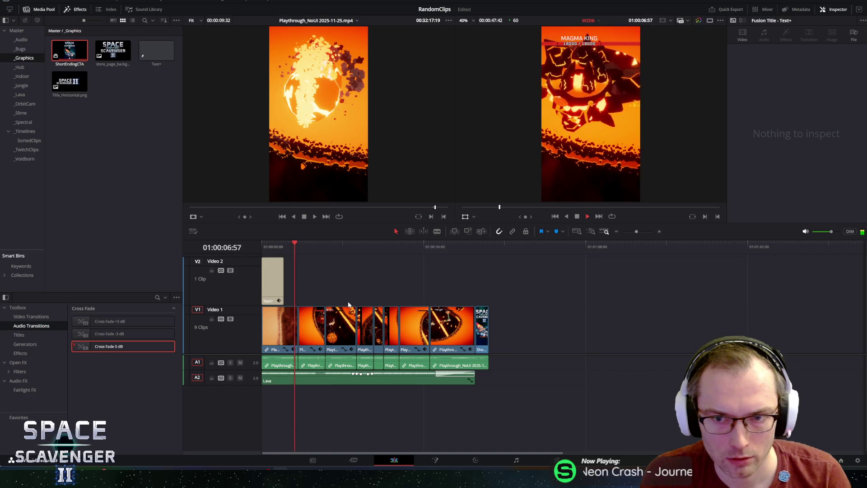
pyautogui.press('space')
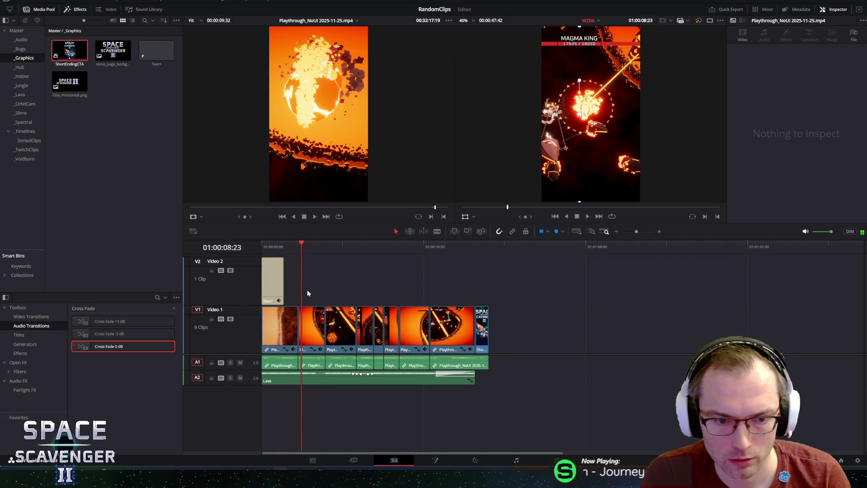
pyautogui.press('Home')
pyautogui.press('space')
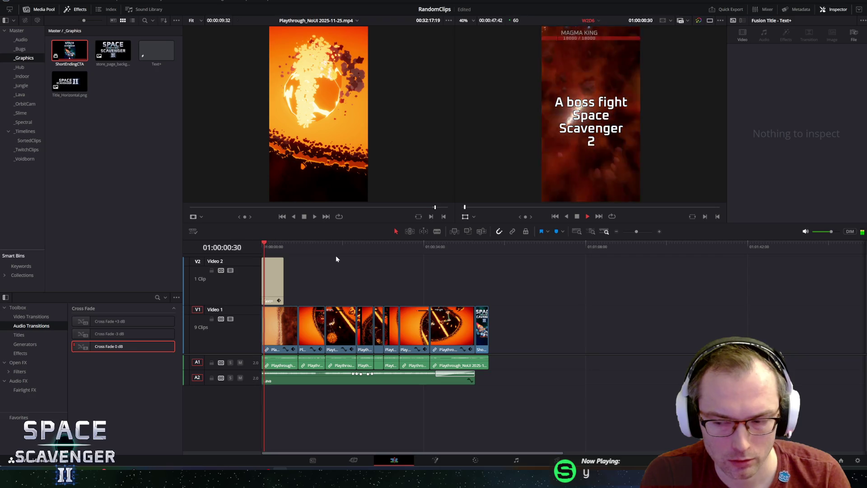
pyautogui.press('space')
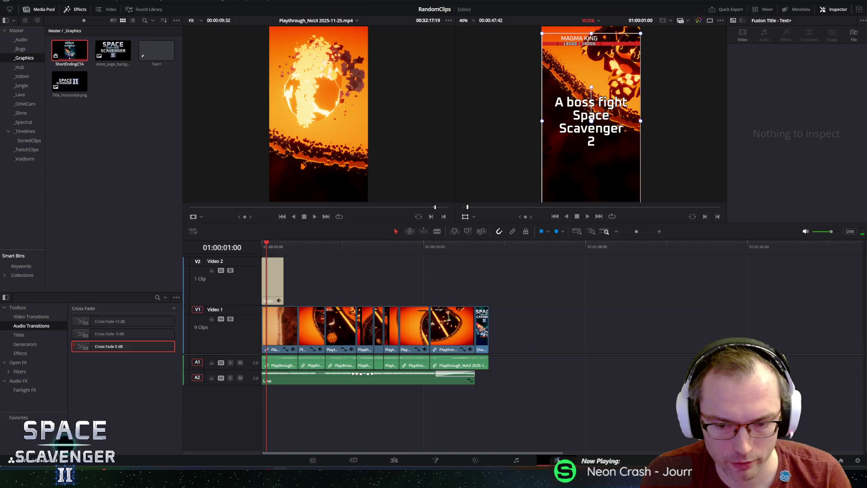
pyautogui.click(557, 460)
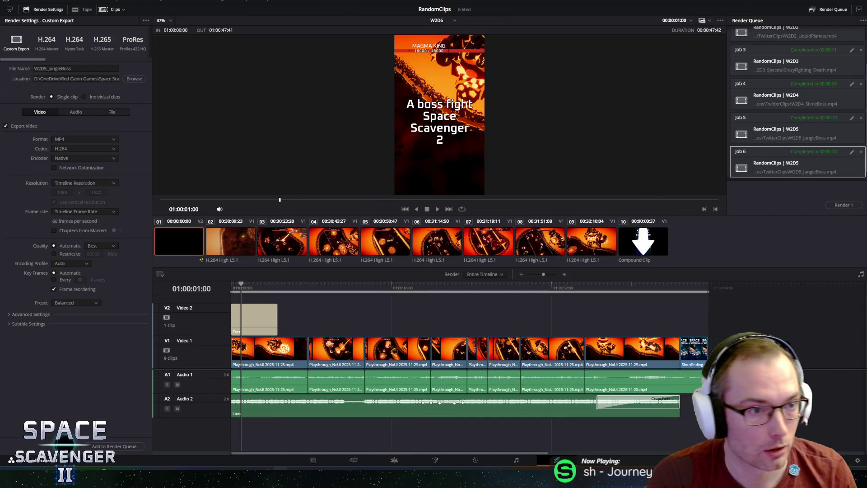
# Rename the export to W2D6_MagmaKing, add it to the render queue and render all jobs.
pyautogui.click(47, 69)
pyautogui.press('End')
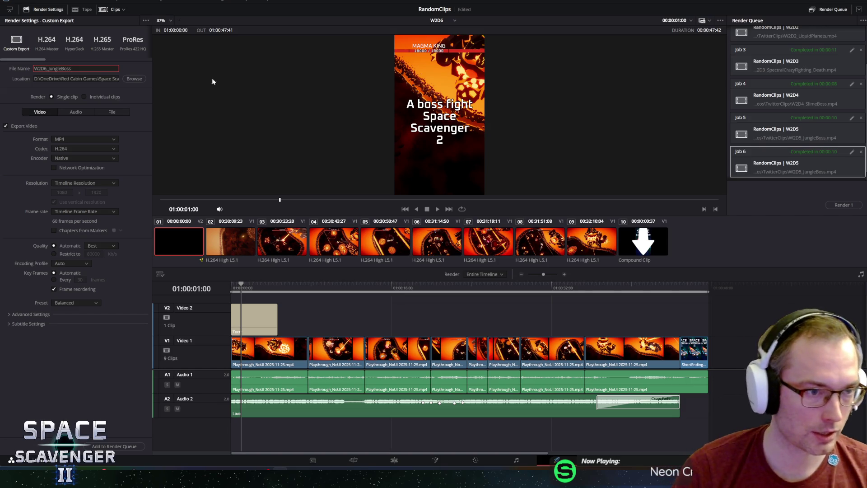
pyautogui.hotkey('shift', 'Left')
pyautogui.hotkey('shift', 'Left')
pyautogui.hotkey('shift', 'Left')
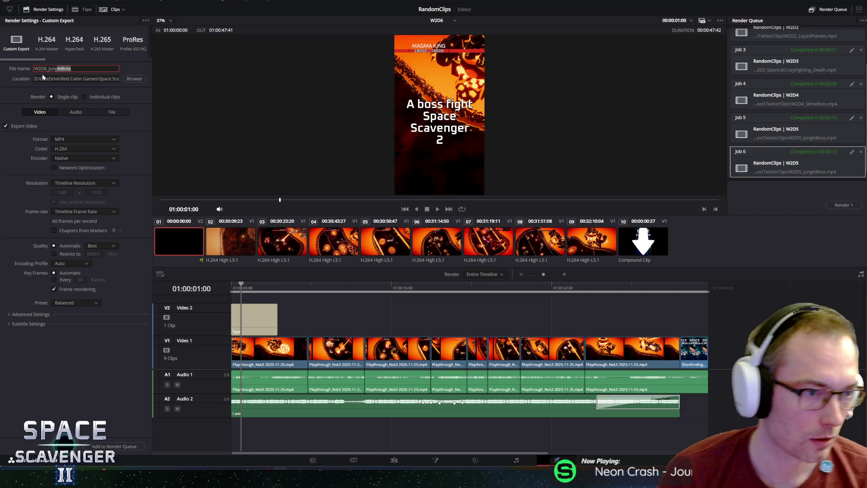
pyautogui.write('Lava')
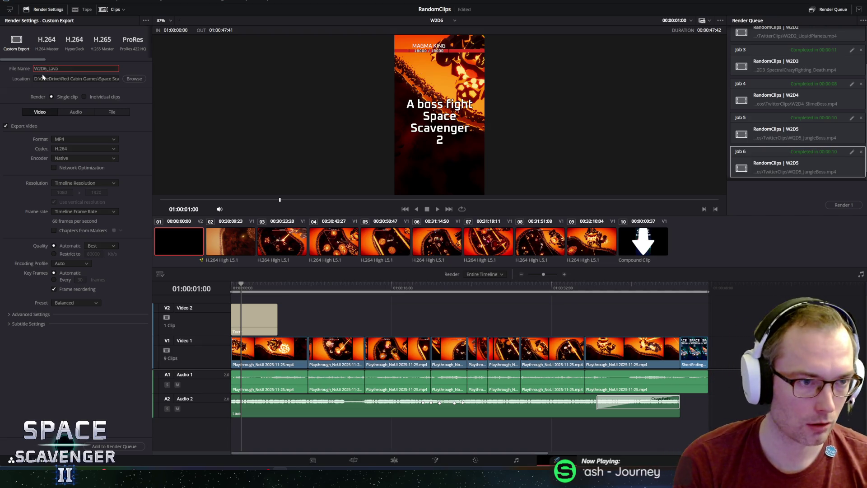
pyautogui.press('BackSpace')
pyautogui.press('BackSpace')
pyautogui.press('BackSpace')
pyautogui.write('MagmaKing')
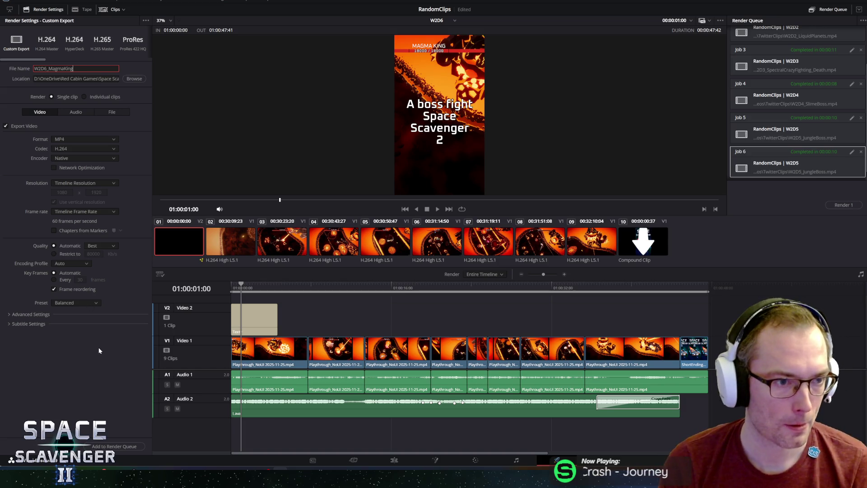
pyautogui.click(118, 446)
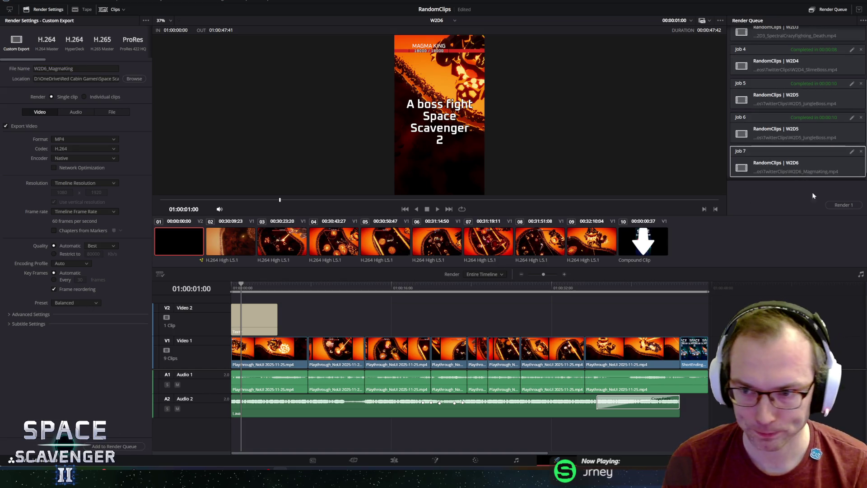
pyautogui.click(841, 205)
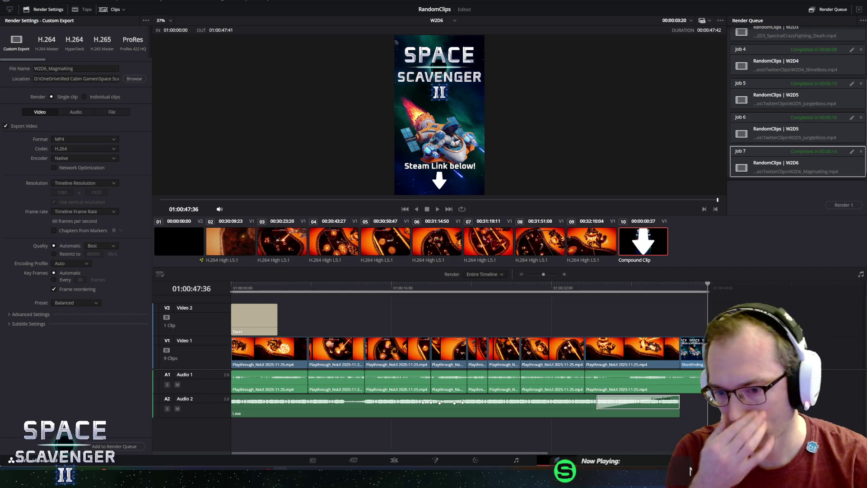
# After job 7 finishes, scrub the playhead back near the start of the W2D6 timeline.
pyautogui.moveTo(396, 282)
pyautogui.mouseDown()
pyautogui.moveTo(406, 288)
pyautogui.moveTo(218, 288)
pyautogui.moveTo(707, 289)
pyautogui.moveTo(324, 289)
pyautogui.mouseUp()
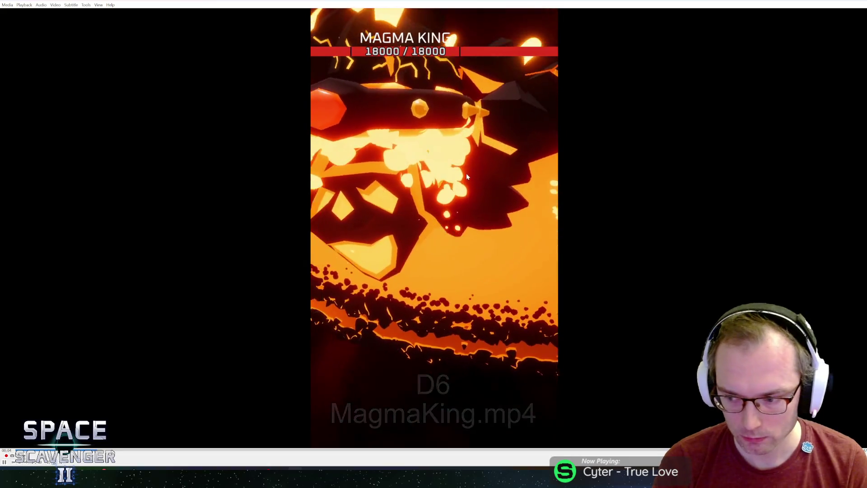
# Adjust VLC's volume, pause W2D6_MagmaKing.mp4 and step slightly forward, then switch back to Resolve.
pyautogui.scroll(-1, 474, 172)
pyautogui.scroll(-2, 473, 172)
pyautogui.scroll(1, 473, 172)
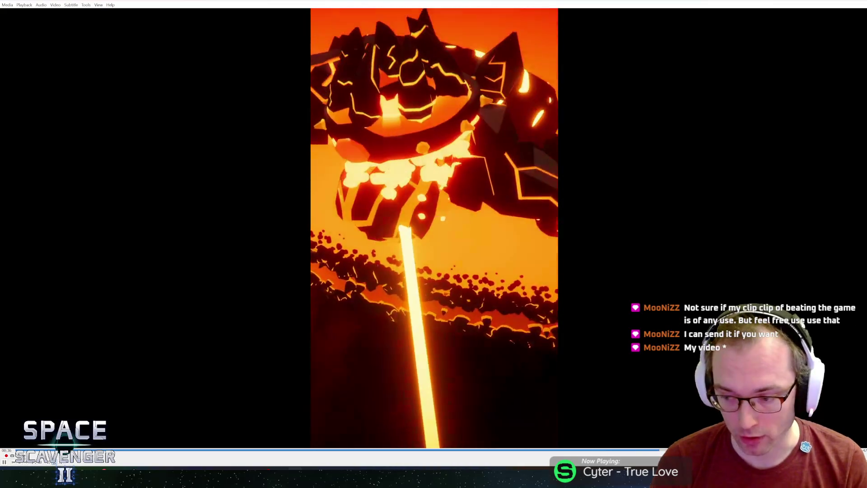
pyautogui.press('space')
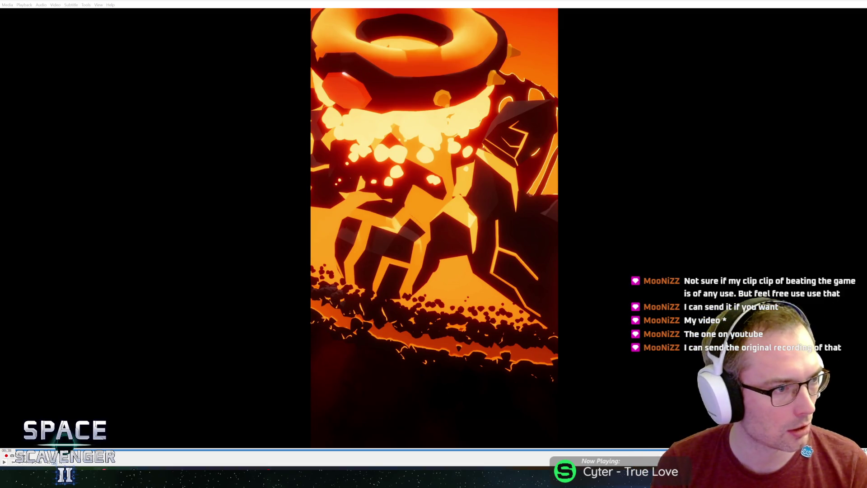
pyautogui.hotkey('shift', 'Right')
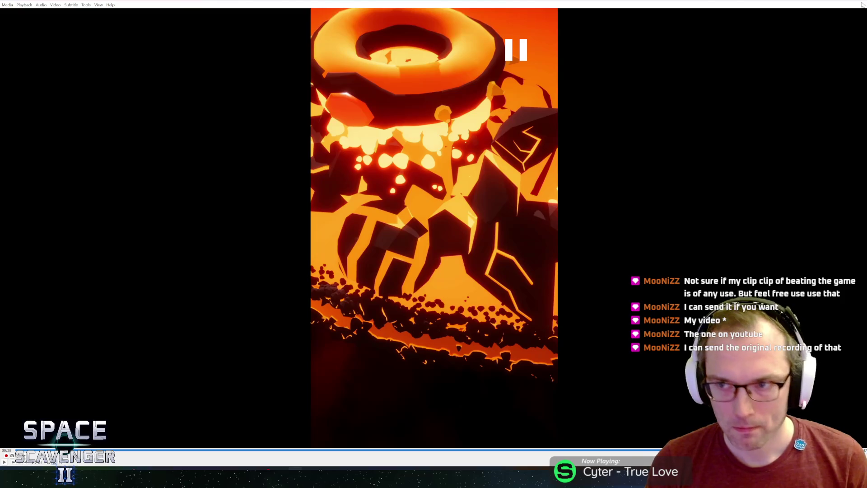
pyautogui.hotkey('alt', 'Tab')
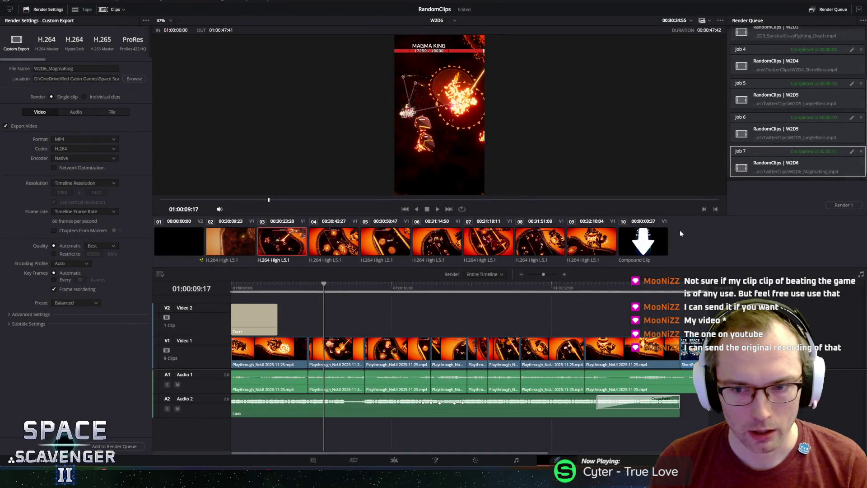
# Enlarge the render-page viewer, scrub through the W2D6 short, then switch to the Cut page.
pyautogui.moveTo(688, 216); pyautogui.dragTo(699, 249)
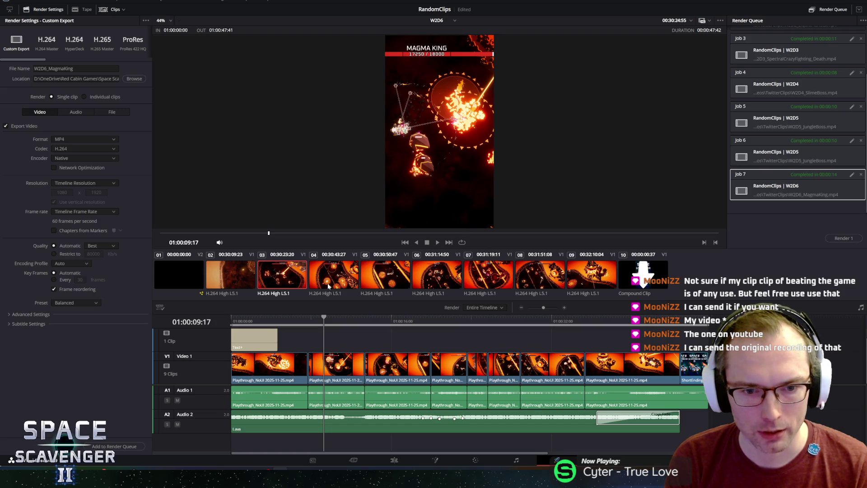
pyautogui.moveTo(336, 322)
pyautogui.mouseDown()
pyautogui.moveTo(536, 321)
pyautogui.moveTo(224, 319)
pyautogui.mouseUp()
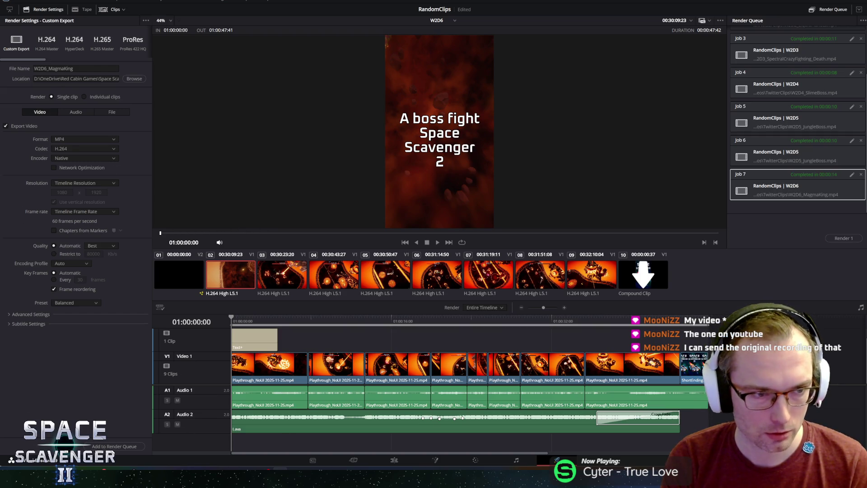
pyautogui.click(352, 461)
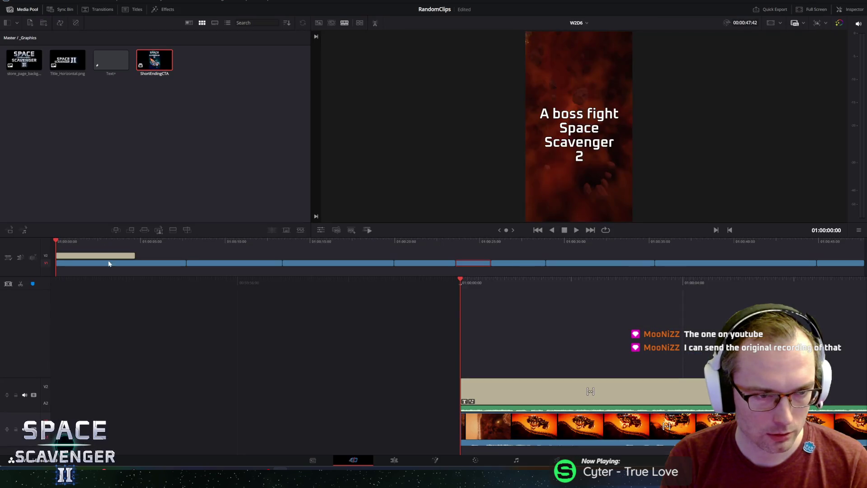
# From the Edit page, create an empty W2D7 timeline in _Timelines with two video and two audio tracks.
pyautogui.click(394, 460)
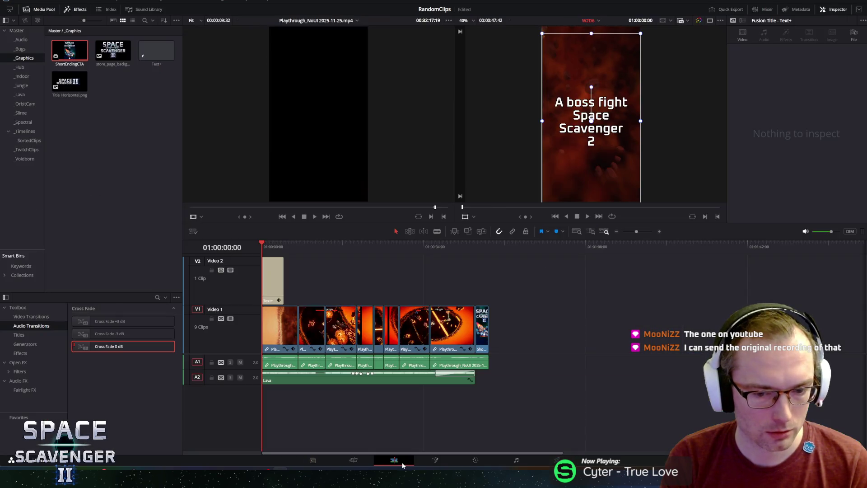
pyautogui.click(28, 132)
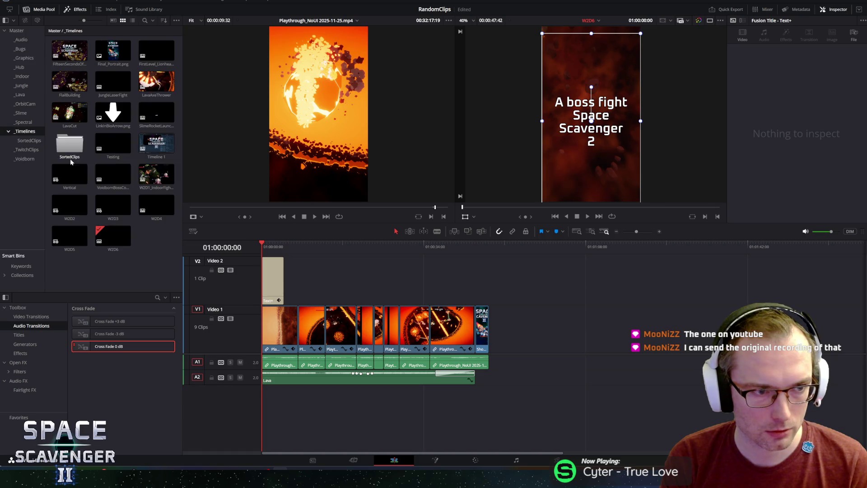
pyautogui.rightClick(149, 239)
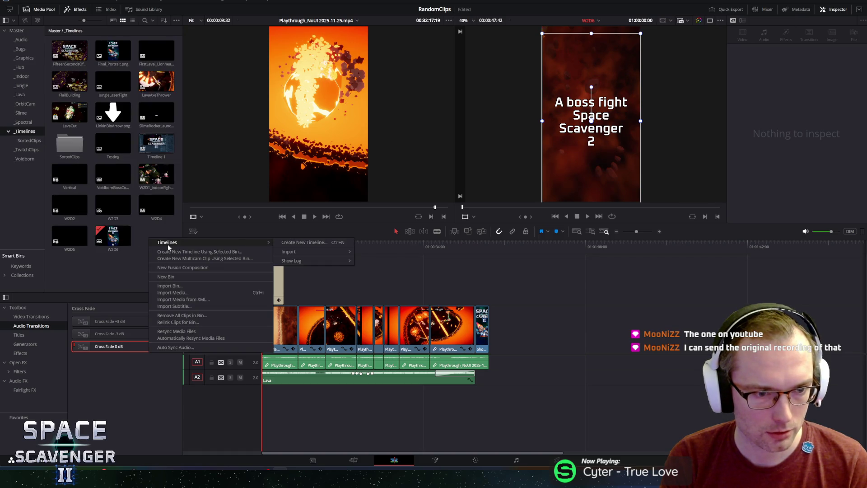
pyautogui.click(303, 243)
pyautogui.write('W2D7')
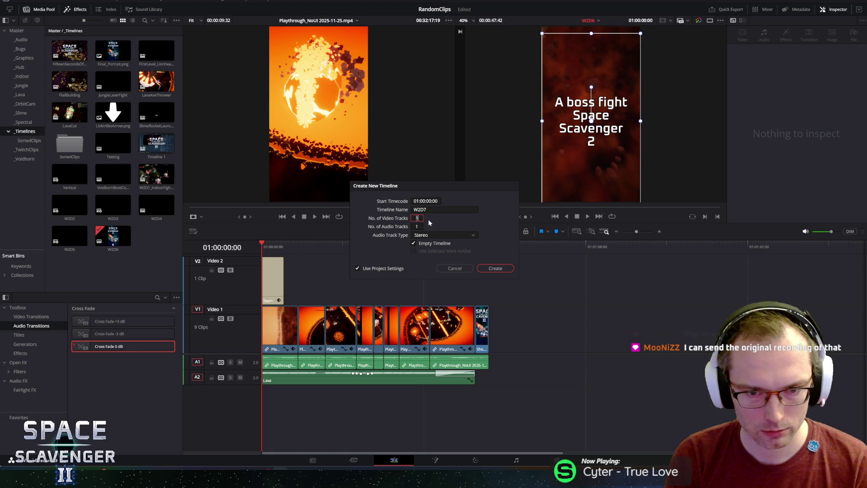
pyautogui.write('2')
pyautogui.click(386, 271)
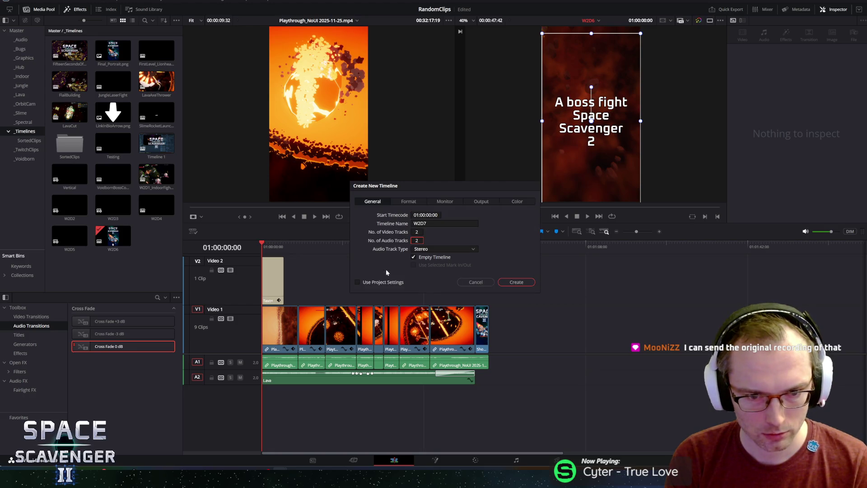
pyautogui.click(523, 282)
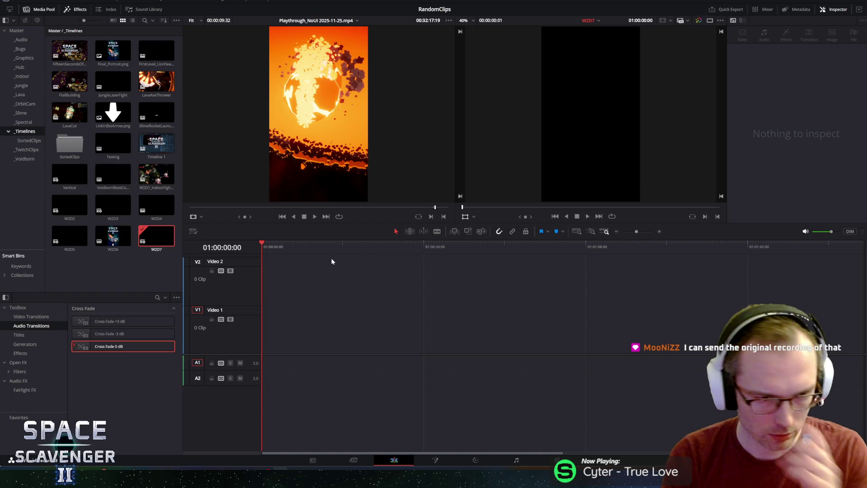
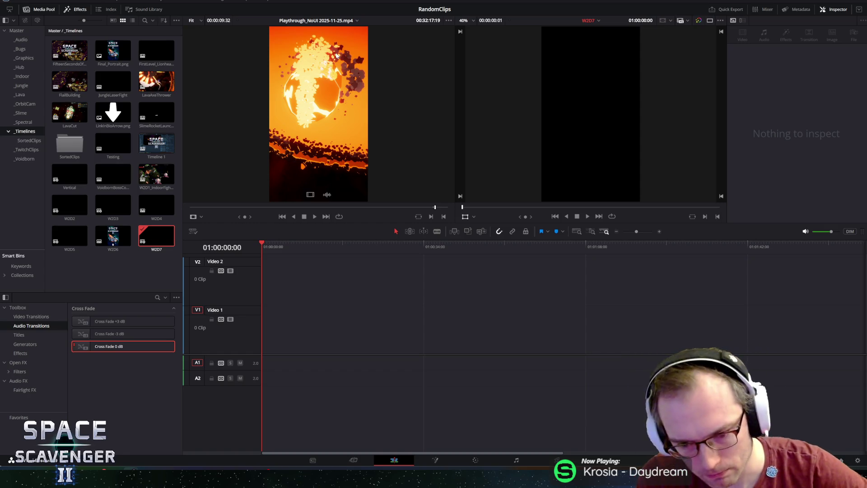
# Switch from DaVinci Resolve to JetBrains Rider, which shows SectorSettings.cs.
pyautogui.hotkey('alt', 'Tab')
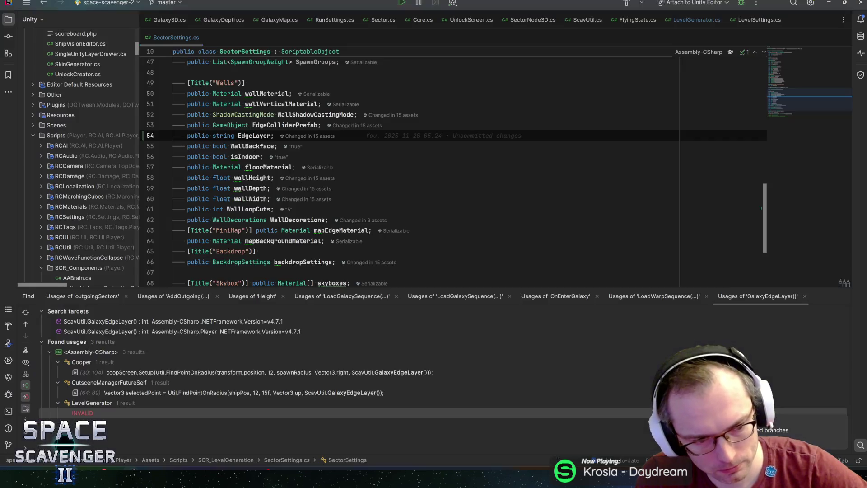
# Switch to the Unity editor and start the Space Scavenger game in play mode.
pyautogui.hotkey('alt', 'Tab')
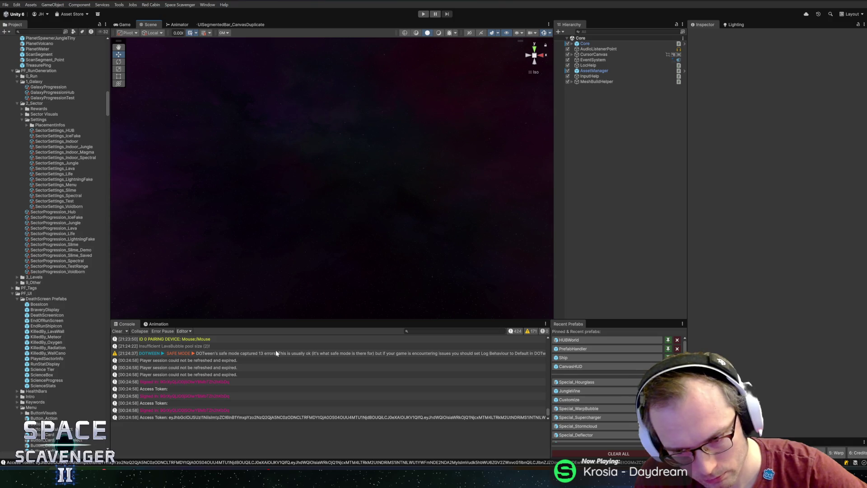
pyautogui.click(424, 15)
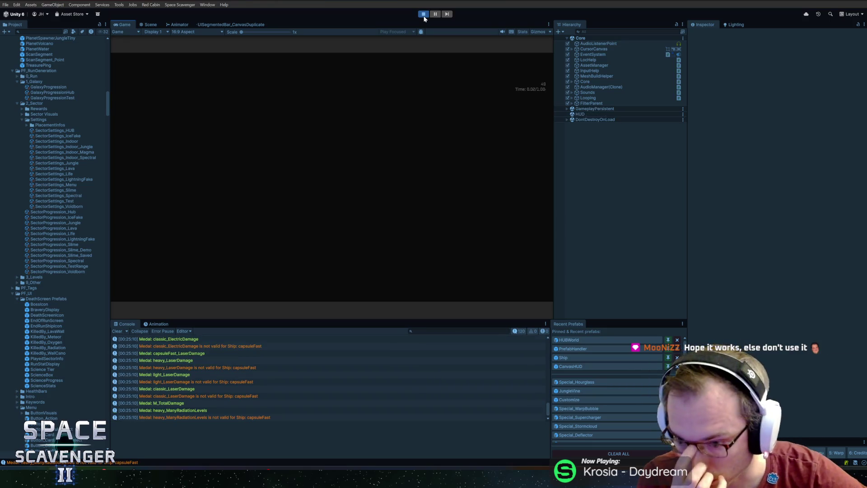
# Maximize the Game view so the loading screen fills the Unity editor.
pyautogui.doubleClick(126, 25)
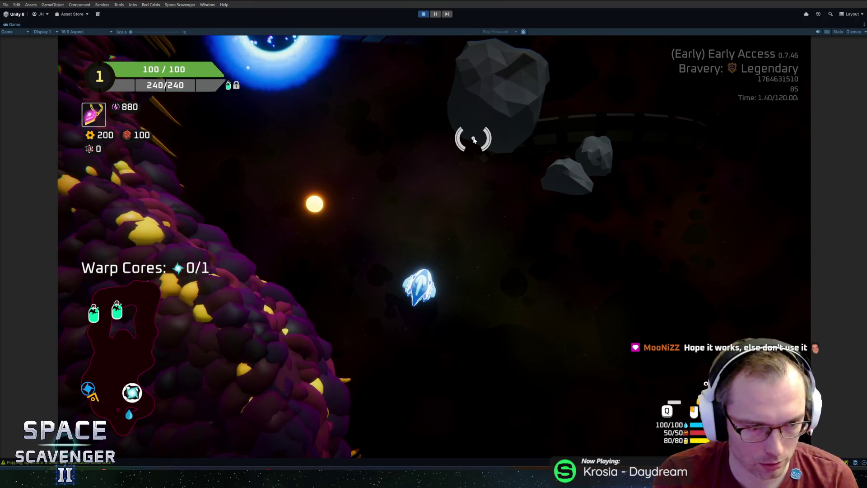
# Spawn a BodyStandard part from the console and attach it to the ship.
pyautogui.press('`')
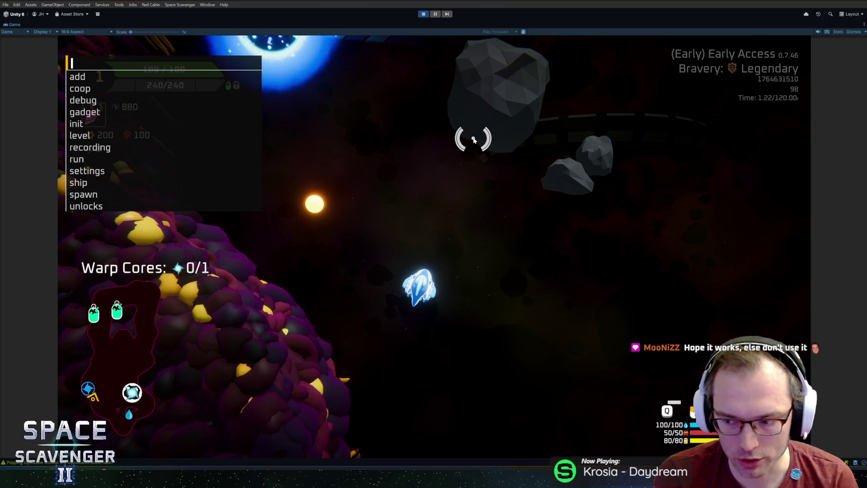
pyautogui.write('s')
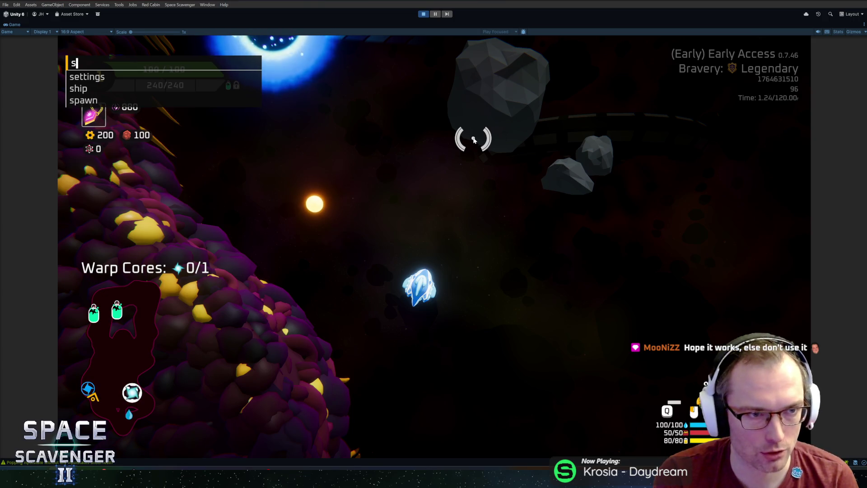
pyautogui.write('pawn bodysy')
pyautogui.press('BackSpace')
pyautogui.write('sy')
pyautogui.press('Tab')
pyautogui.press('Return')
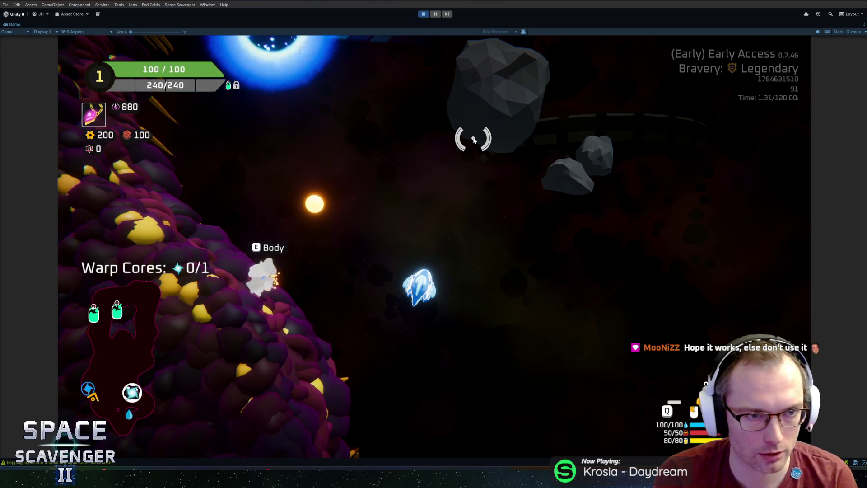
pyautogui.moveTo(193, 232)
pyautogui.mouseDown()
pyautogui.moveTo(441, 324)
pyautogui.moveTo(443, 316)
pyautogui.mouseUp()
pyautogui.press('Escape')
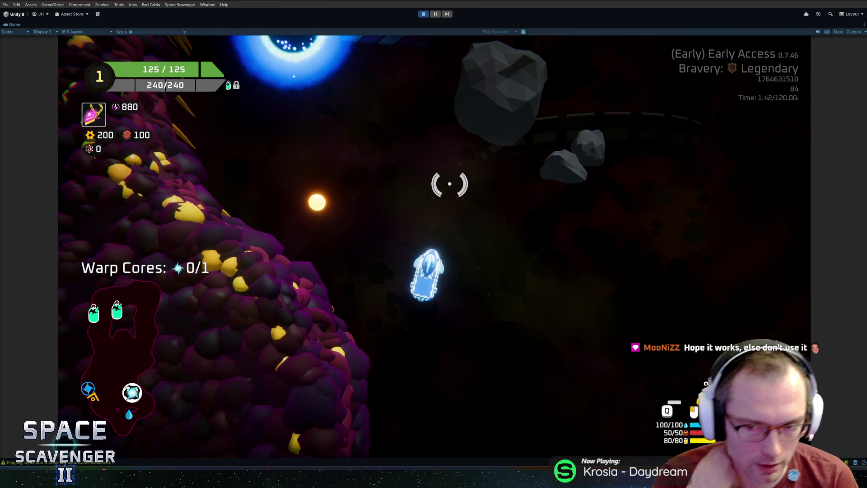
# Spawn two Rifles and a ShieldDouble with console spawn commands.
pyautogui.press('`')
pyautogui.write('spawn rif')
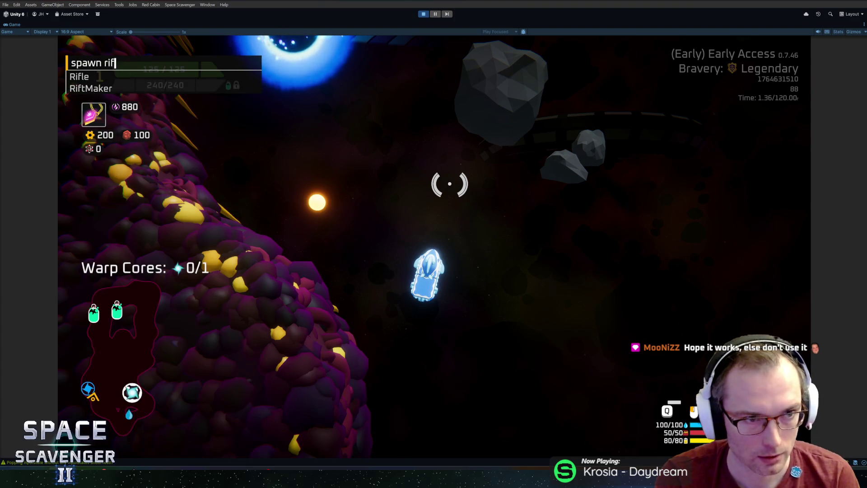
pyautogui.press('Tab')
pyautogui.write('2')
pyautogui.press('Return')
pyautogui.press('`')
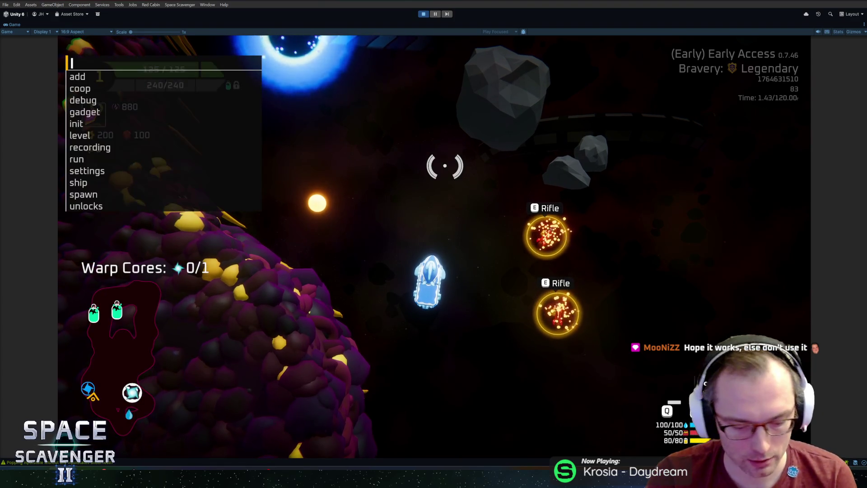
pyautogui.write('spawn shieldd')
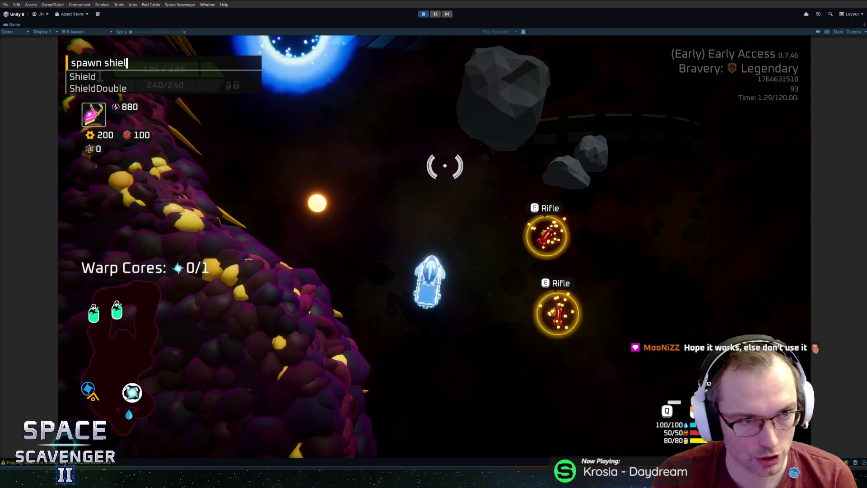
pyautogui.press('Tab')
pyautogui.press('Return')
# Spawn a ThrusterDual and a Block, then enter build mode.
pyautogui.press('`')
pyautogui.write('spawn d')
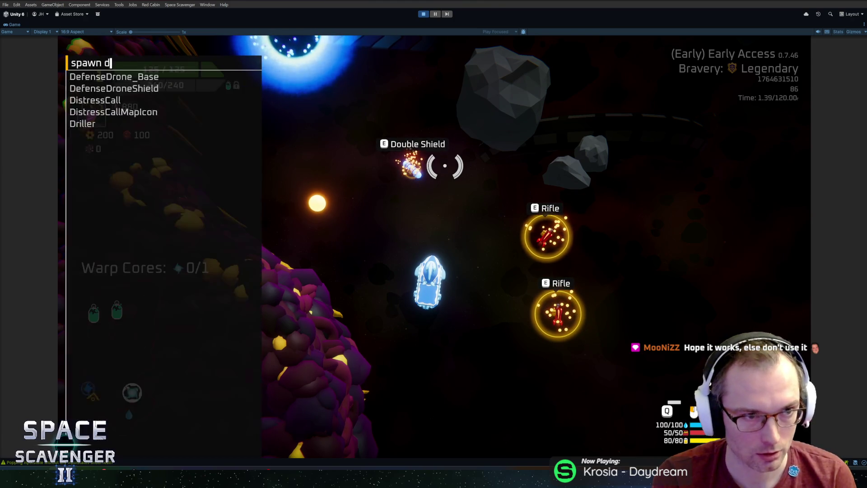
pyautogui.press('BackSpace')
pyautogui.write('thruster')
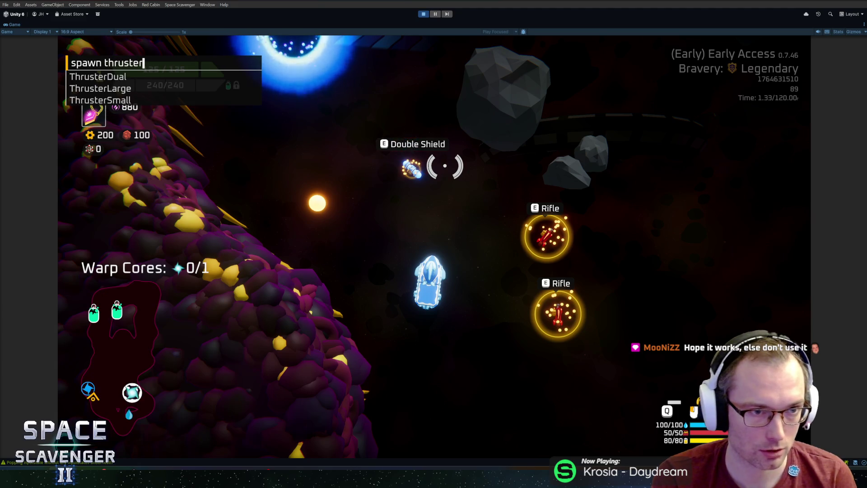
pyautogui.press('Tab')
pyautogui.press('Return')
pyautogui.press('`')
pyautogui.write('spawn ')
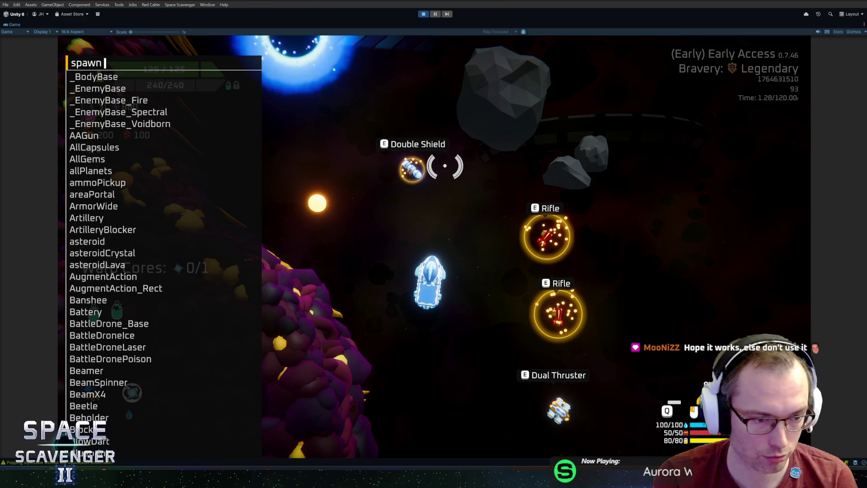
pyautogui.write('block')
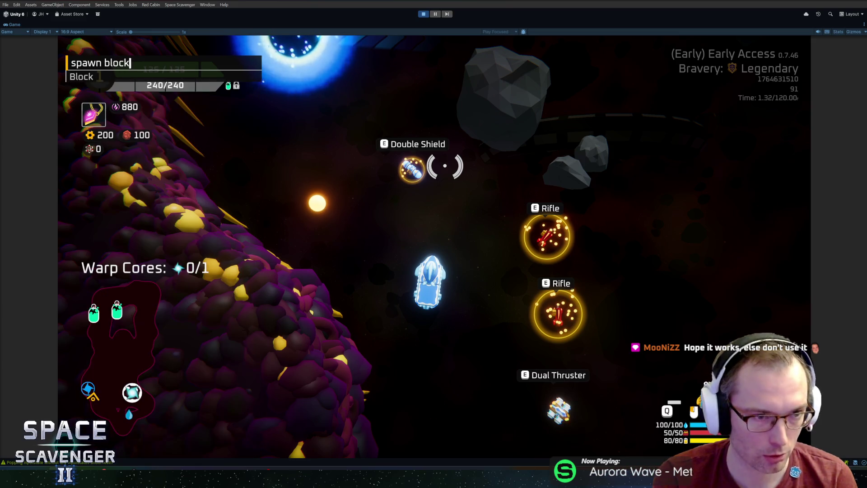
pyautogui.press('Return')
pyautogui.press('Tab')
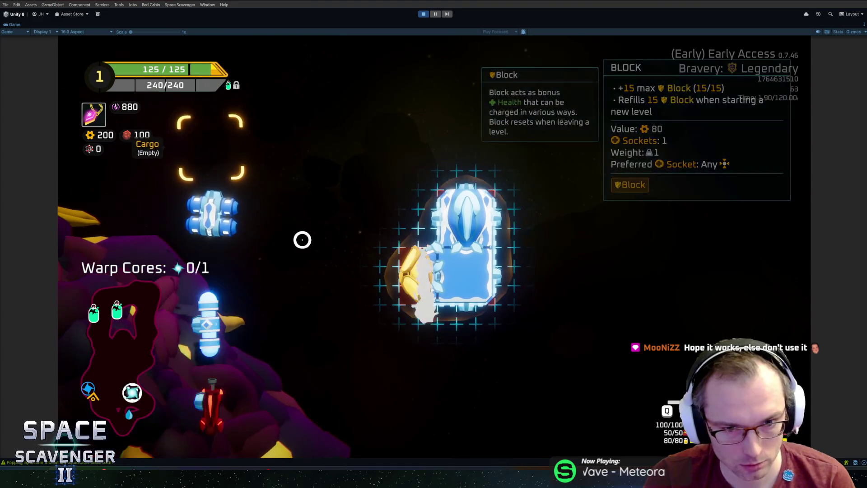
# Attach the Dual Thruster and Double Shield to the ship in build mode.
pyautogui.click(519, 294)
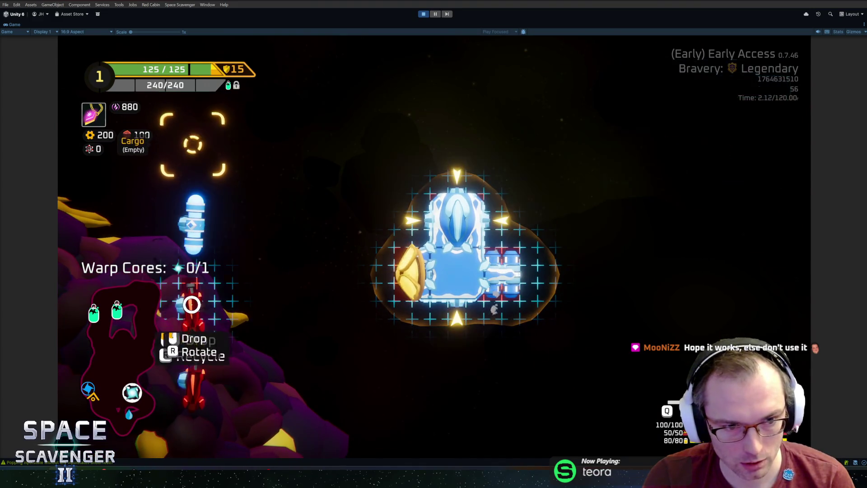
pyautogui.click(495, 178)
pyautogui.press('Tab')
# Spawn a ThrusterLarge, fly the ship, and hide the HUD and minimap.
pyautogui.press('`')
pyautogui.write('spawn thruster')
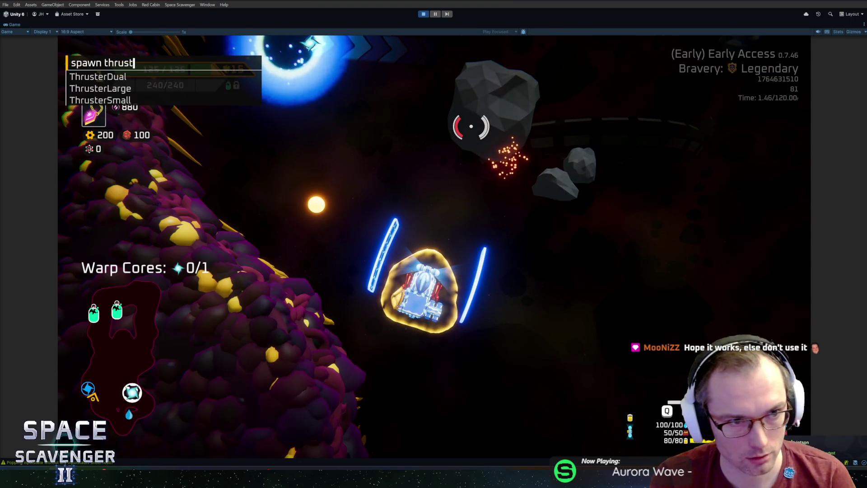
pyautogui.write('lar')
pyautogui.press('Return')
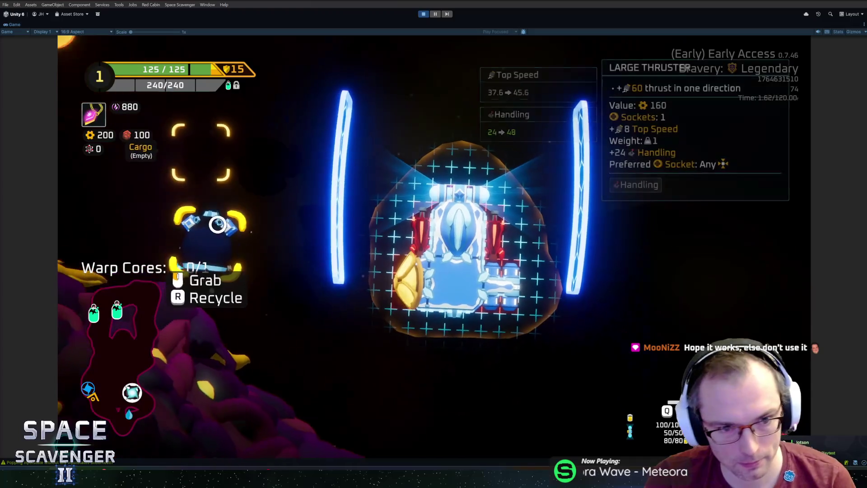
pyautogui.press('Tab')
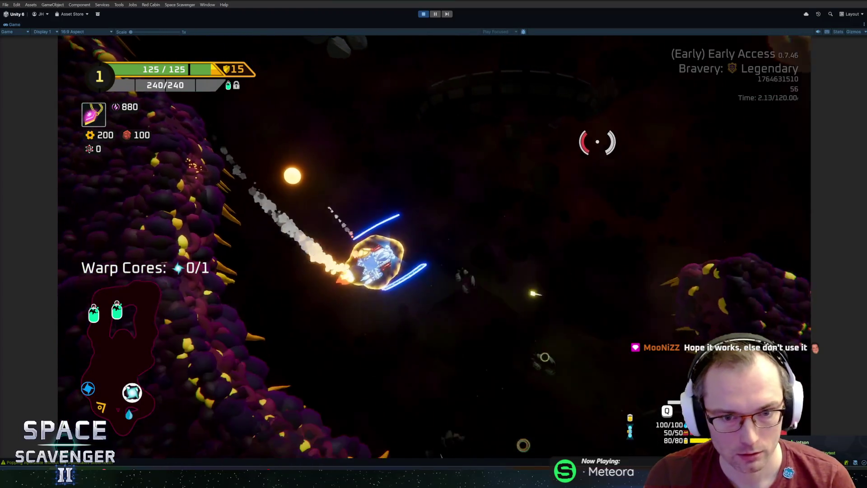
pyautogui.press('`')
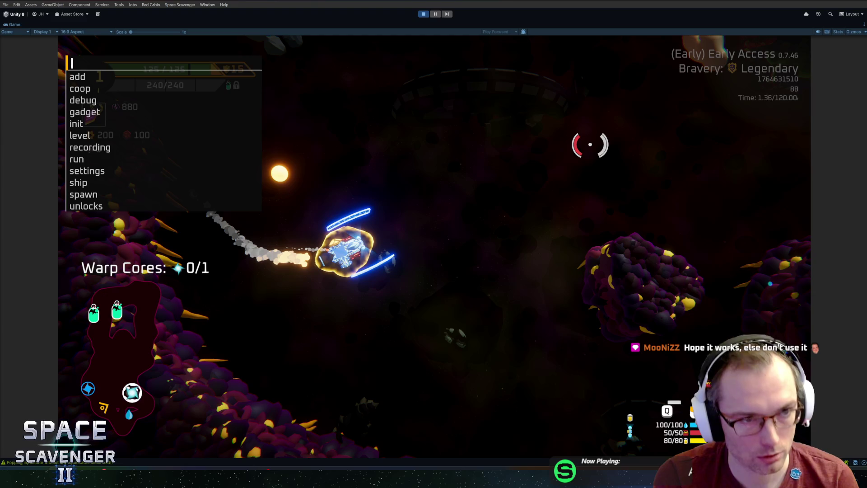
pyautogui.press('`')
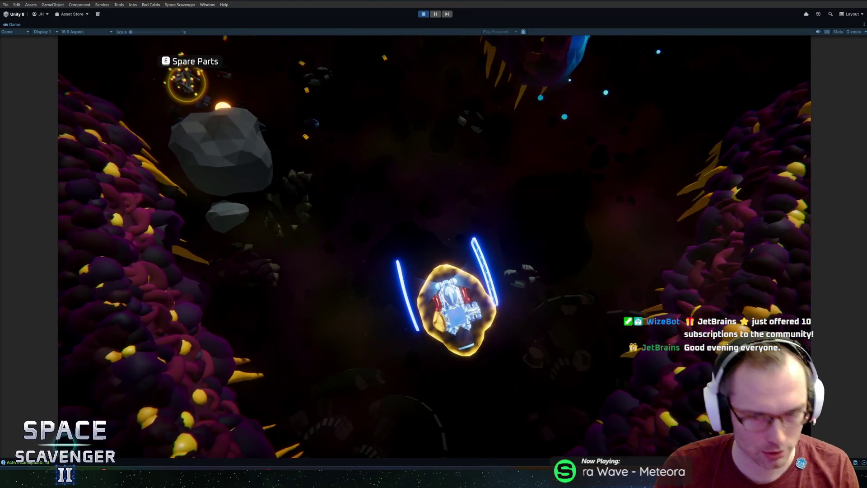
# Save the ship skin with 'ship save skin01', stop play mode, and switch to DaVinci Resolve.
pyautogui.press('`')
pyautogui.write('ship s')
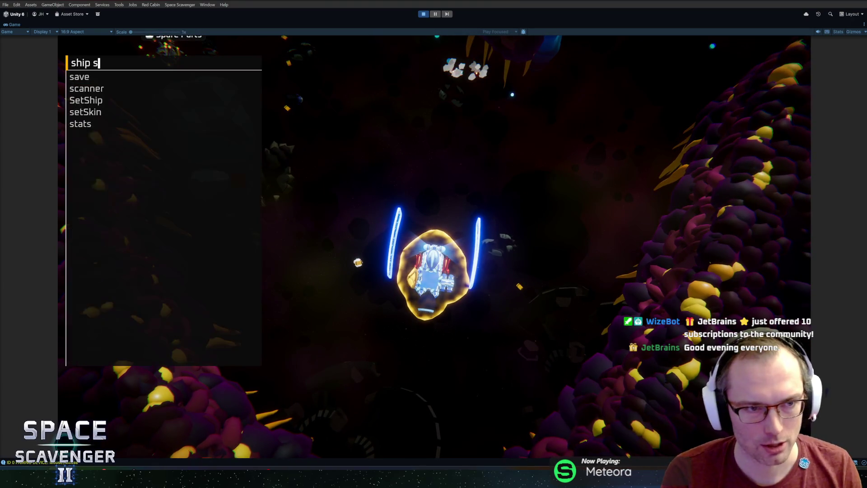
pyautogui.write('ave skin')
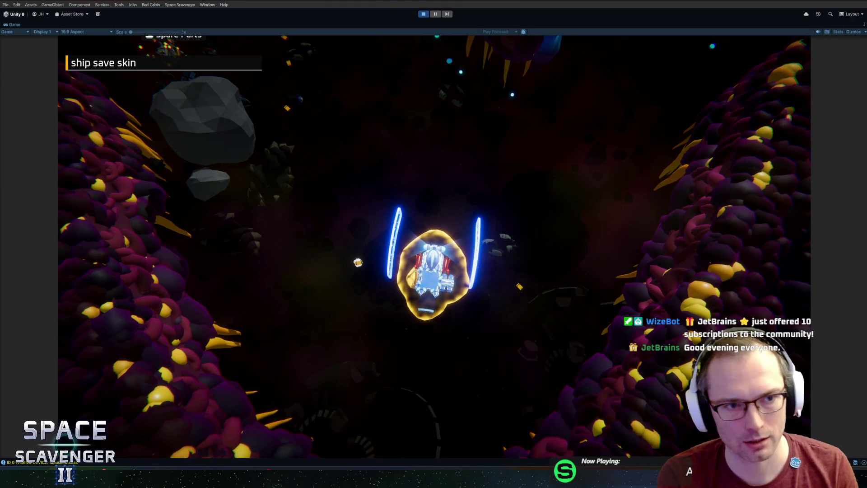
pyautogui.write('01')
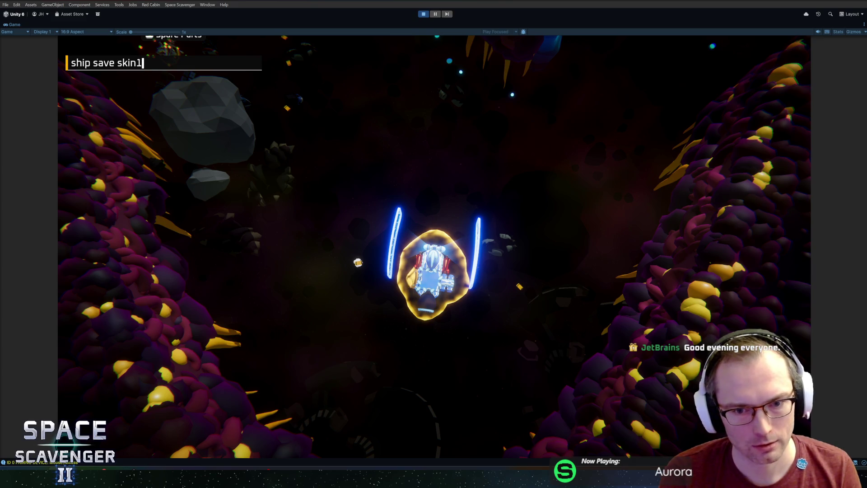
pyautogui.press('Return')
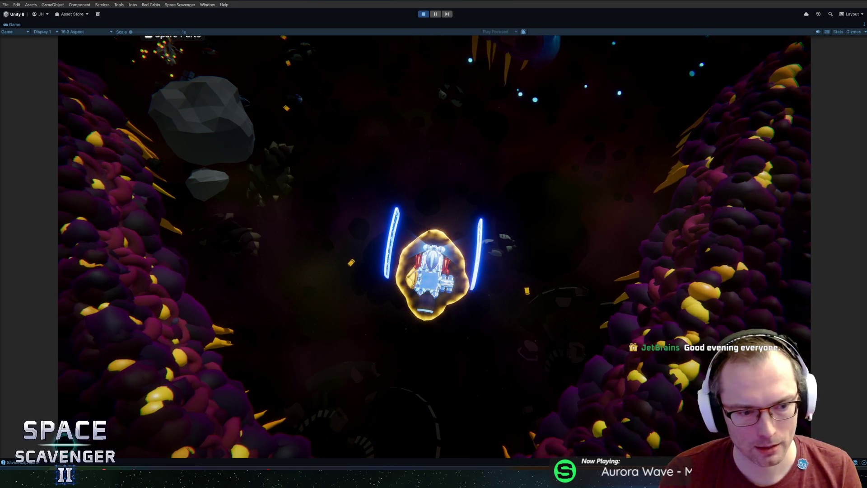
pyautogui.hotkey('ctrl', 'p')
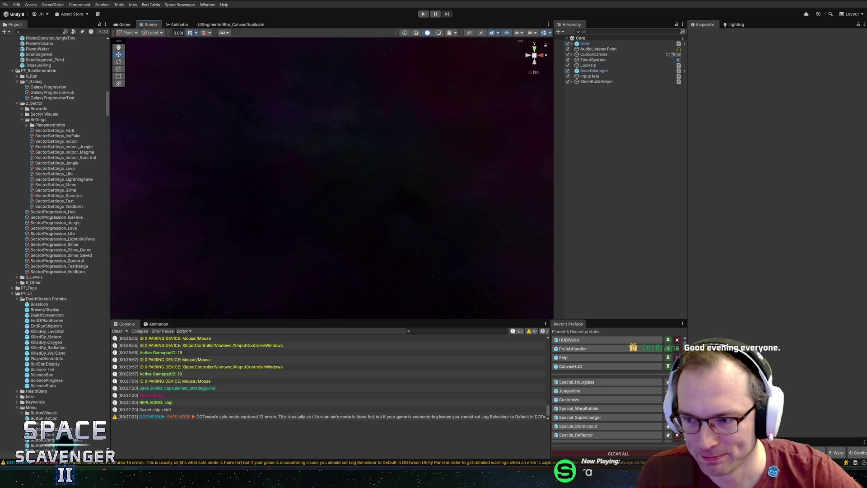
pyautogui.hotkey('alt', 'Tab')
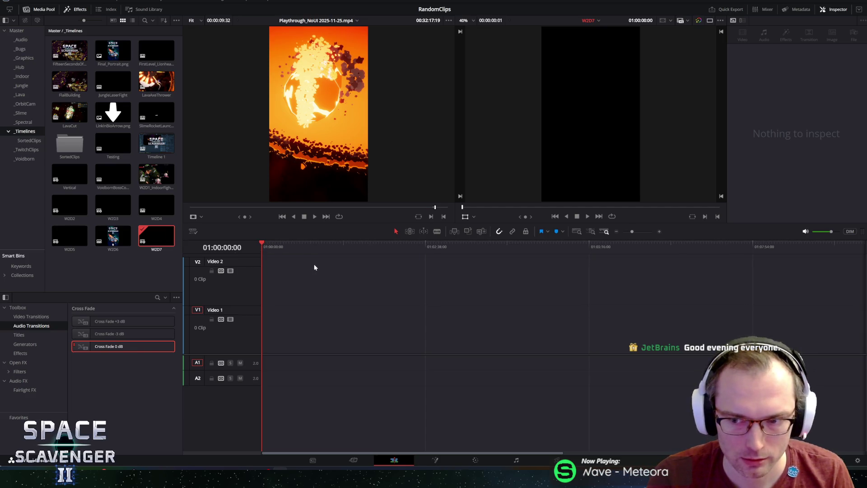
# Browse the Media Pool from Master through the _Audio bin into the _Bugs bin.
pyautogui.scroll(3, 300, 267)
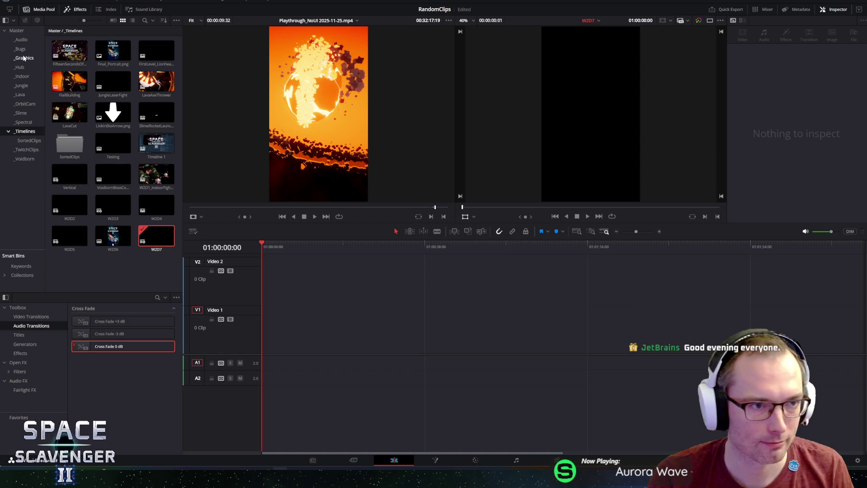
pyautogui.click(15, 31)
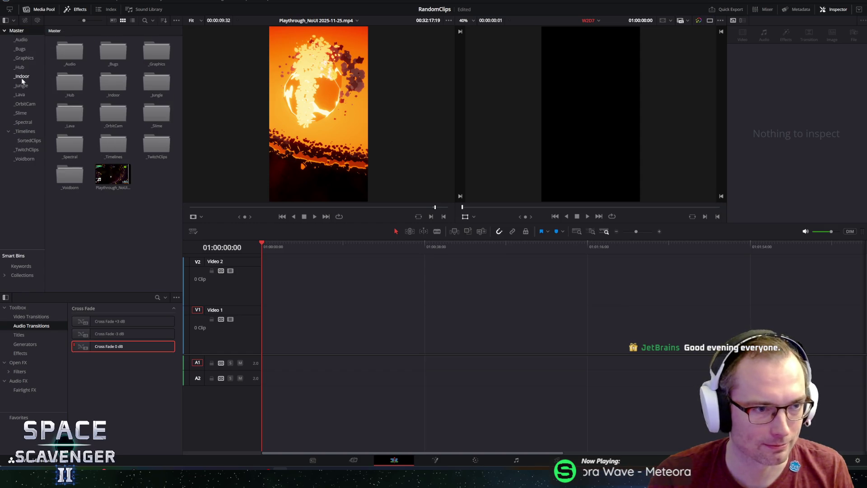
pyautogui.click(22, 52)
pyautogui.click(20, 40)
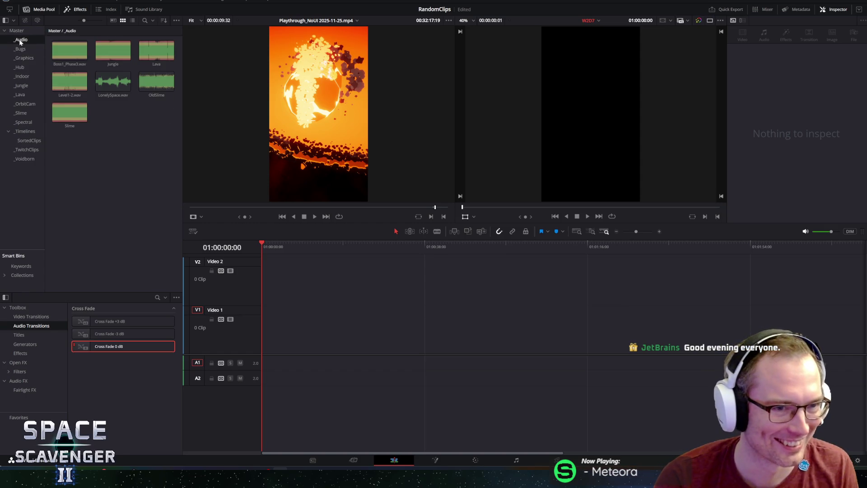
pyautogui.click(21, 50)
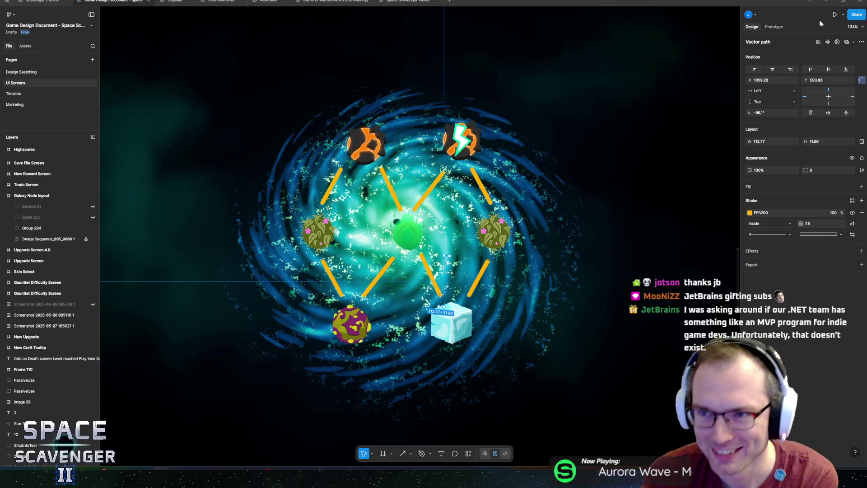
# Switch from Figma back to DaVinci Resolve's edit page.
pyautogui.hotkey('alt', 'Tab')
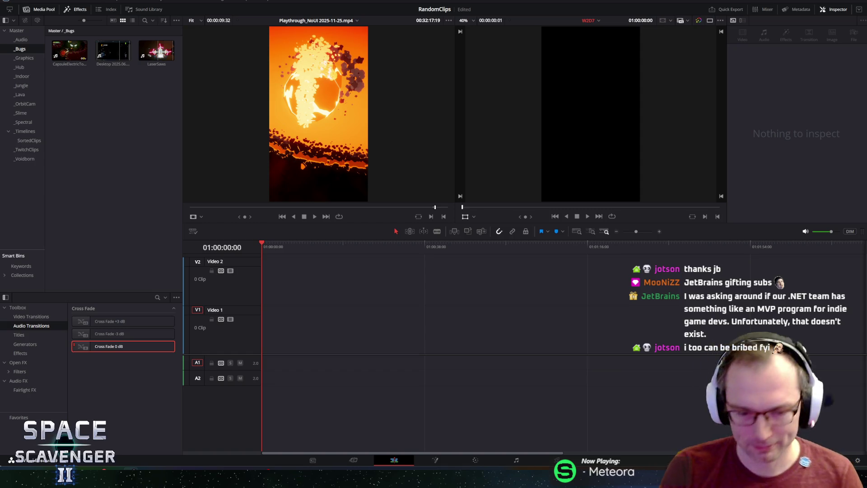
# Bring the Space Scavenger 2 - HacknPlan Firefox window forward from the taskbar.
pyautogui.moveTo(280, 478)
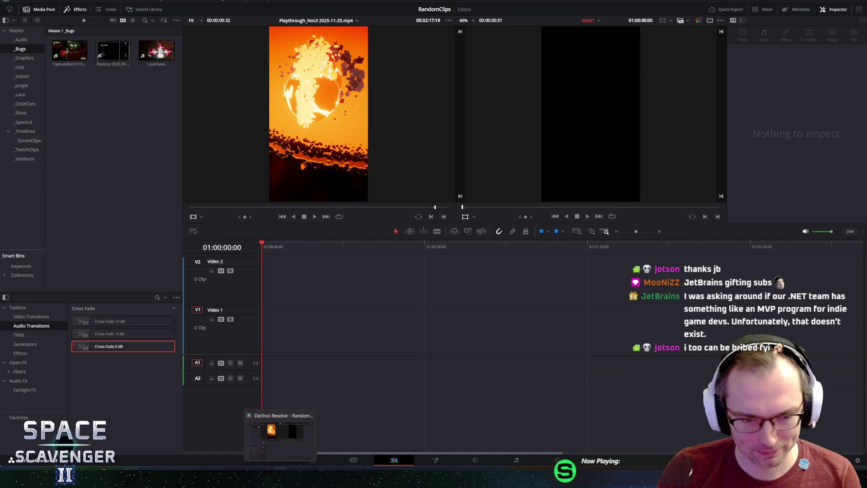
pyautogui.moveTo(149, 479)
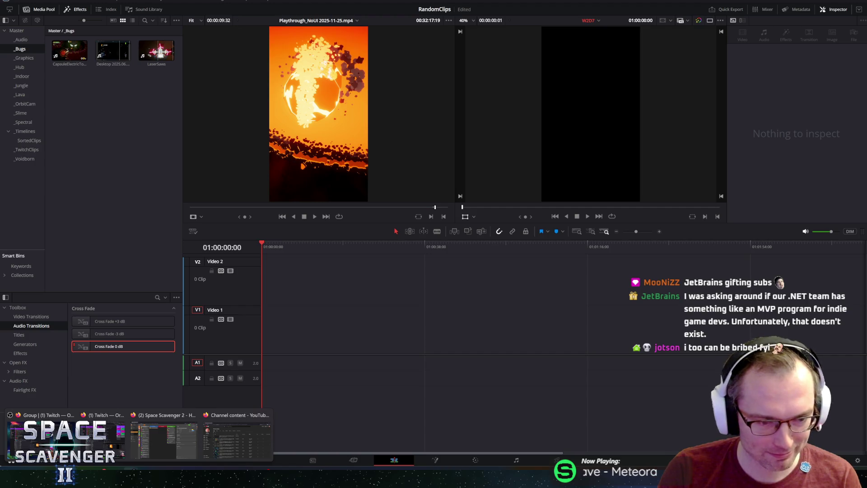
pyautogui.click(163, 440)
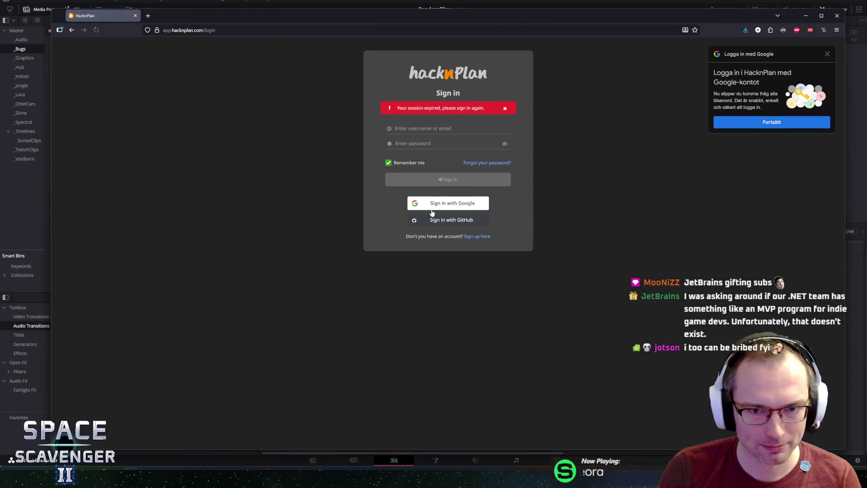
# Hide the HacknPlan sign-in window and return to DaVinci Resolve.
pyautogui.hotkey('alt', 'Tab')
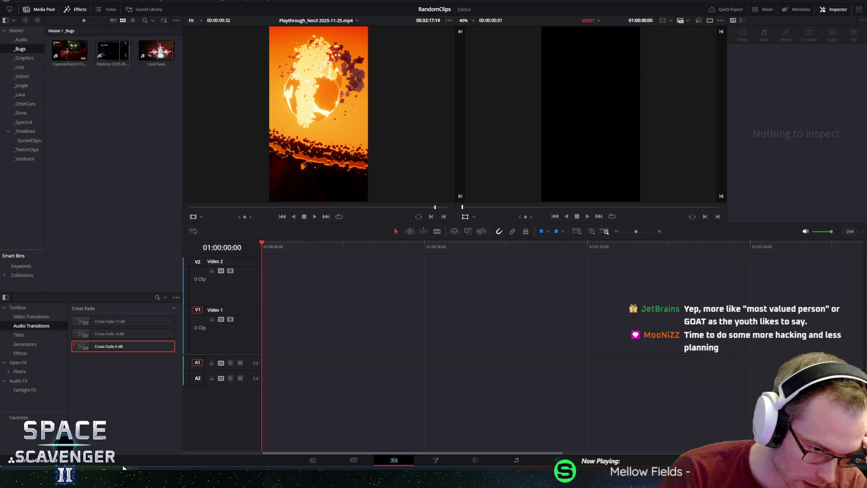
# Leave DaVinci Resolve and bring the Unity editor to the front from the taskbar.
pyautogui.moveTo(133, 479)
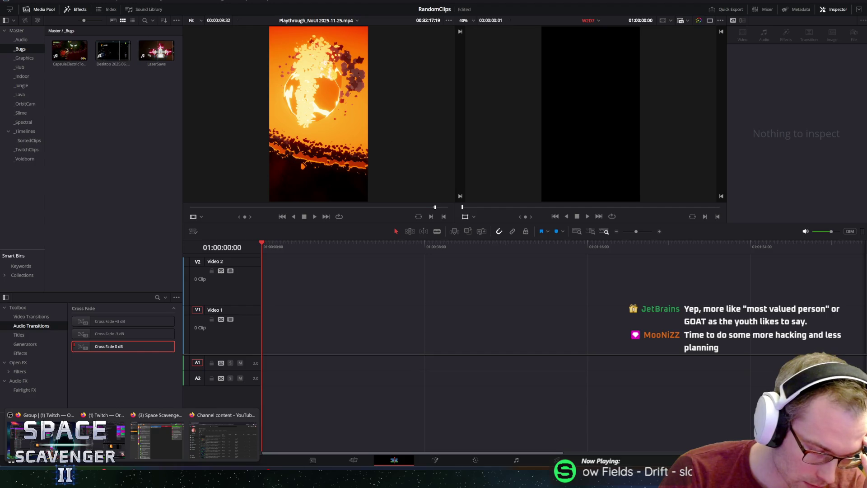
pyautogui.click(46, 478)
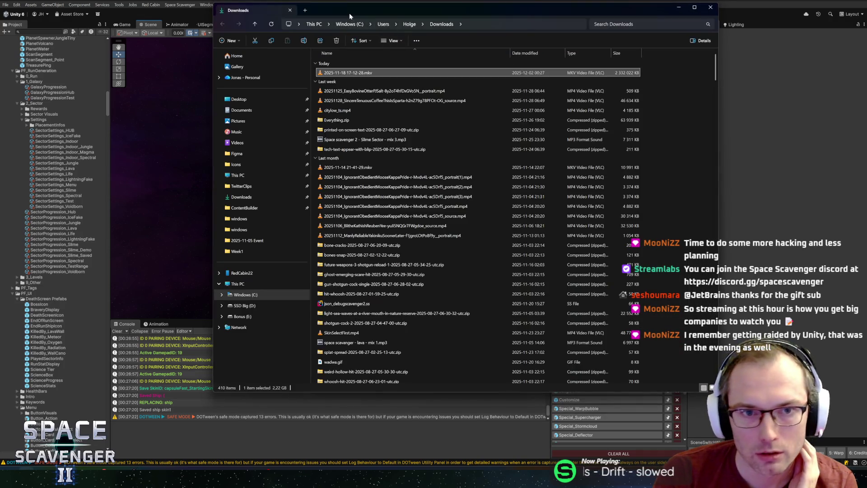
# Close the Downloads File Explorer window with Ctrl+W so the Unity editor shows again.
pyautogui.hotkey('ctrl', 'w')
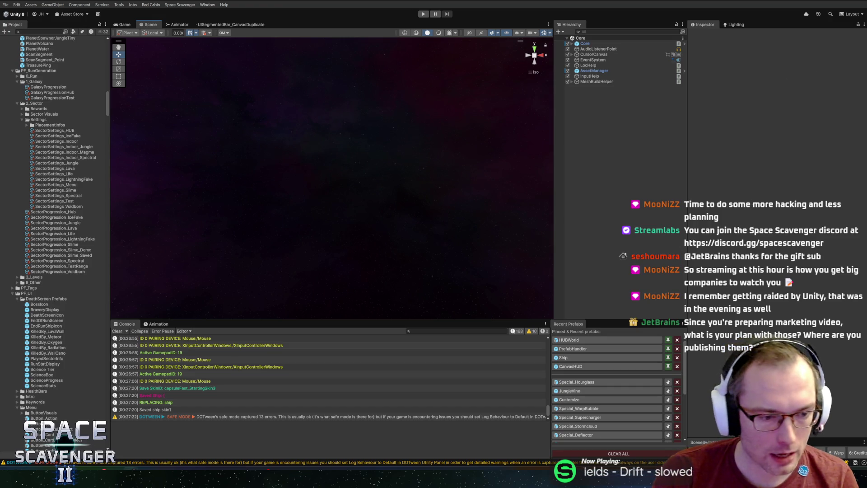
# Switch from the Unity editor to JetBrains Rider.
pyautogui.hotkey('alt', 'Tab')
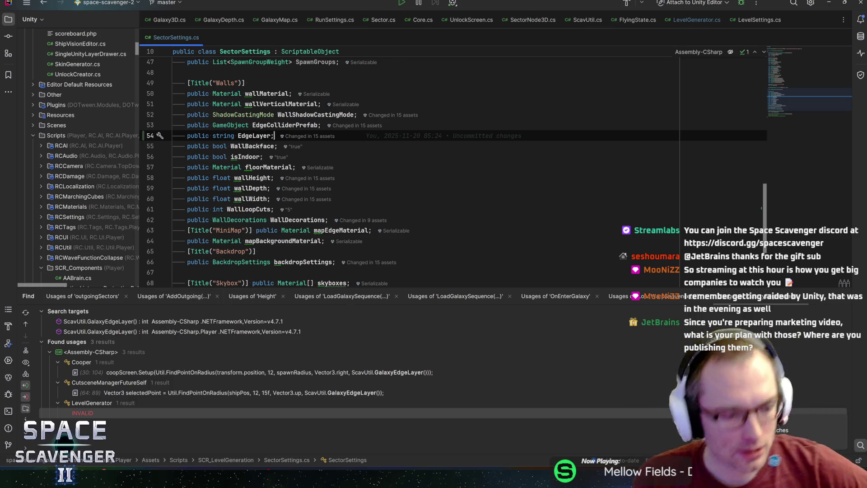
pyautogui.moveTo(139, 479)
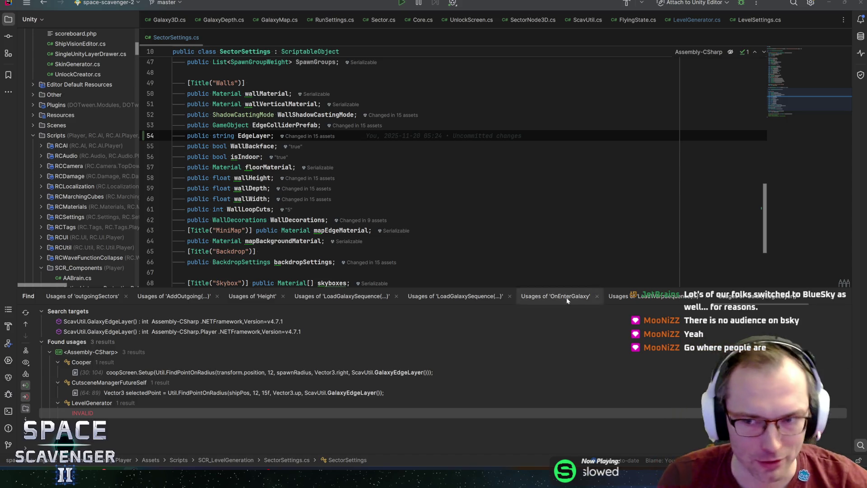
pyautogui.moveTo(792, 99); pyautogui.dragTo(801, 75)
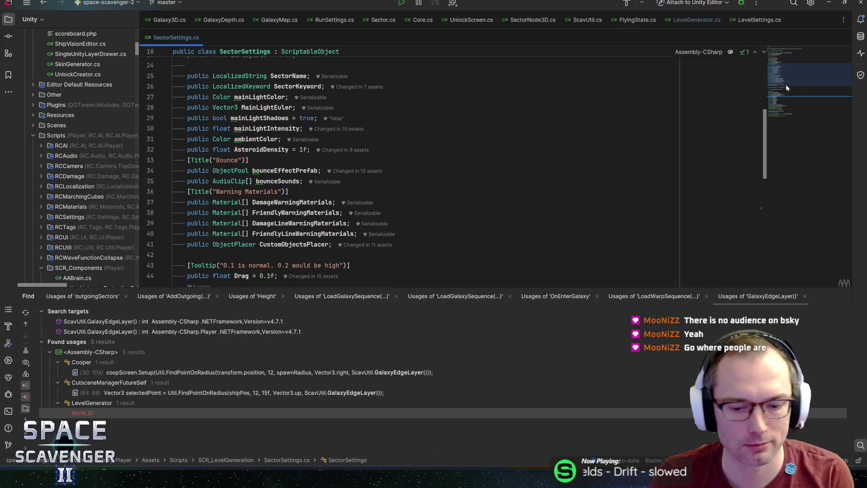
# Scroll through SectorSettings.cs and inspect the wallMaterial field on line 50.
pyautogui.moveTo(801, 99)
pyautogui.mouseDown()
pyautogui.moveTo(795, 53)
pyautogui.moveTo(805, 77)
pyautogui.moveTo(795, 97)
pyautogui.mouseUp()
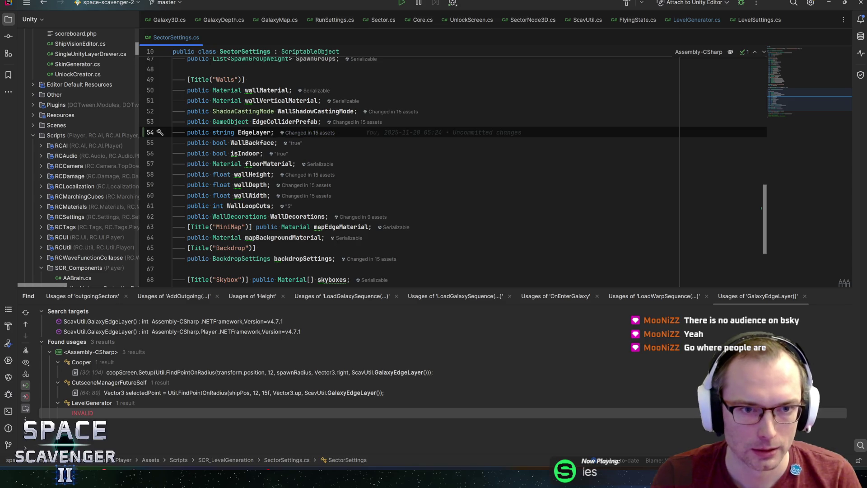
pyautogui.click(253, 91)
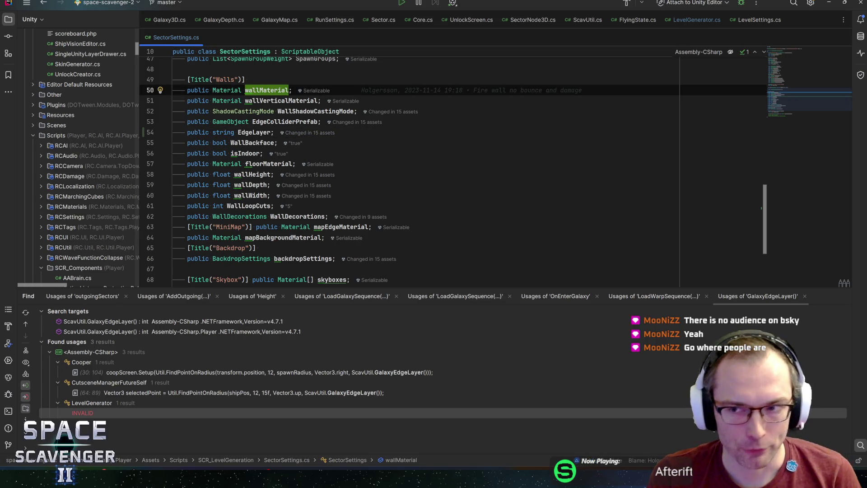
pyautogui.moveTo(798, 97); pyautogui.dragTo(801, 102)
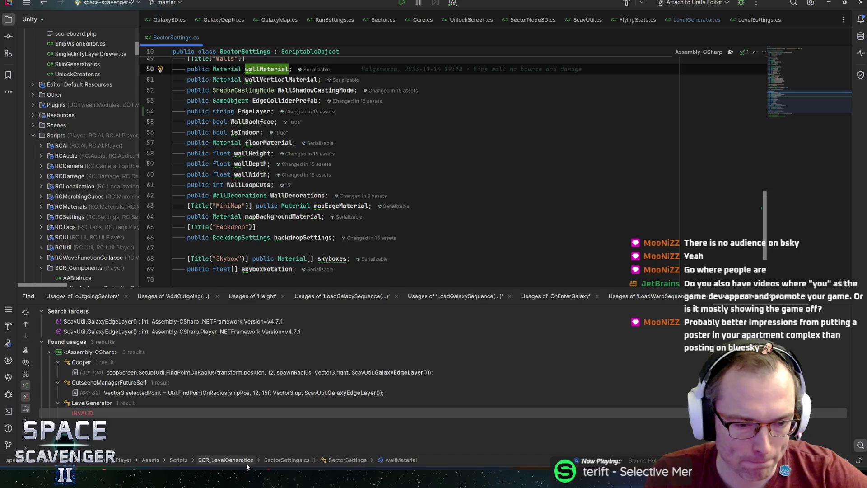
pyautogui.moveTo(162, 478)
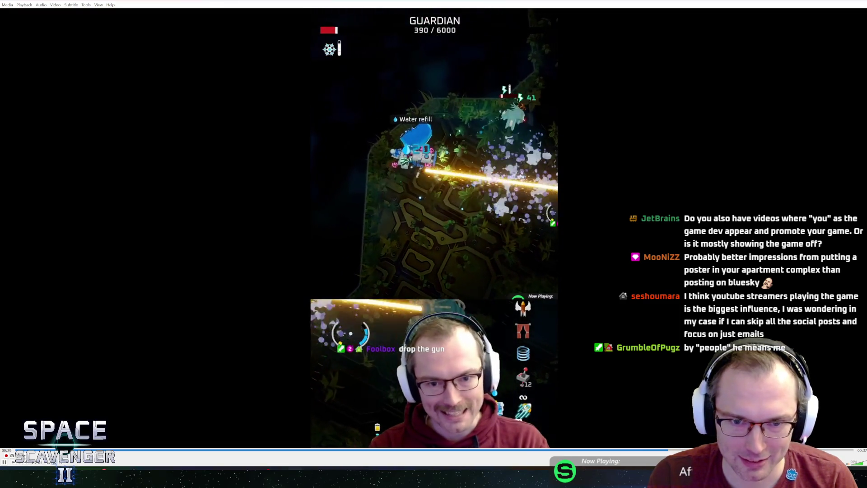
# Pause the gameplay video and set VLC's volume to 60% by scrolling over it.
pyautogui.press('space')
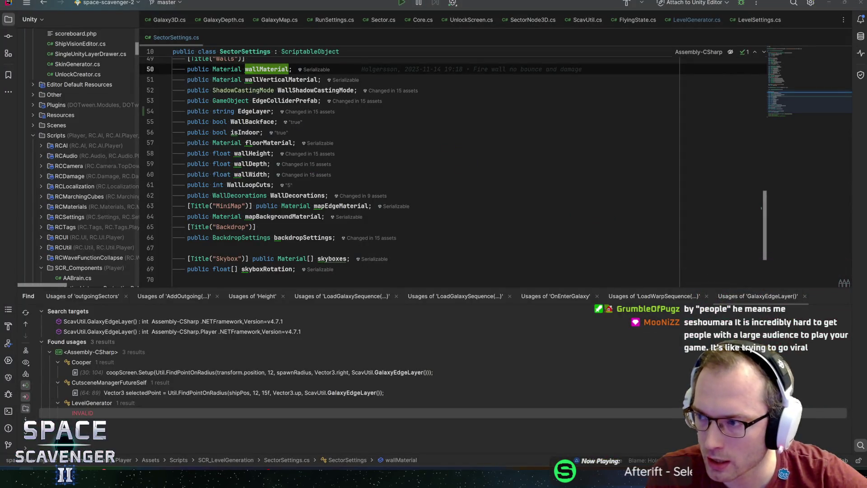
pyautogui.scroll(-3, 530, 166)
pyautogui.scroll(-2, 530, 166)
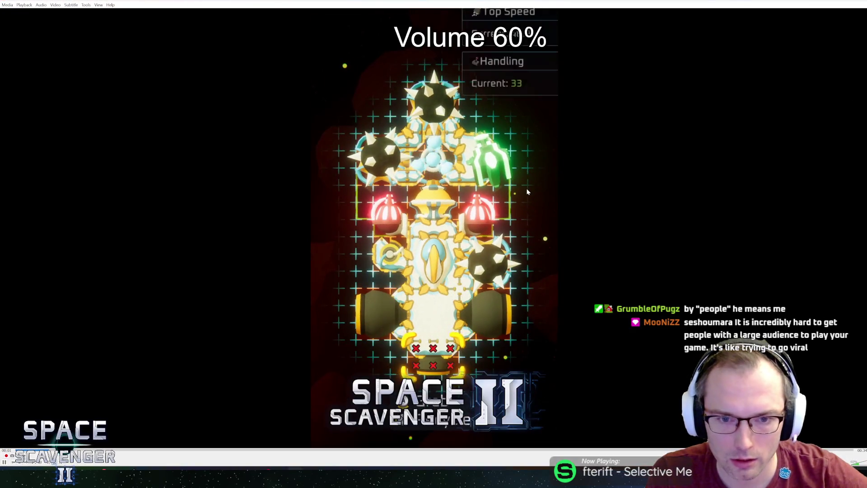
pyautogui.scroll(1, 359, 285)
# Skip ahead through the clips to D4 FirstLevel_v2.mp4, pause it, and minimize VLC.
pyautogui.click(152, 451)
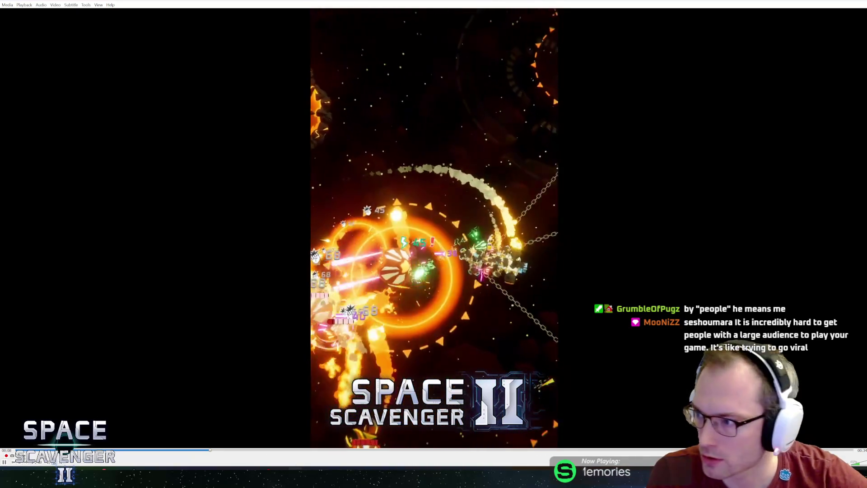
pyautogui.press('n')
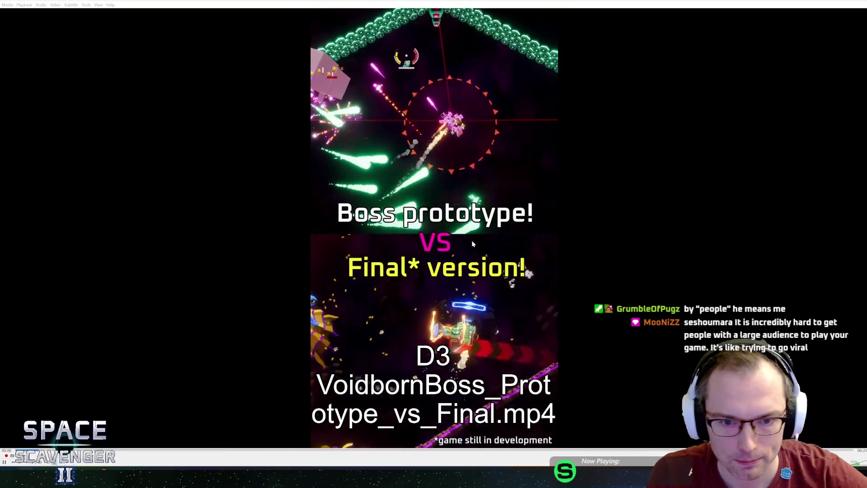
pyautogui.press('n')
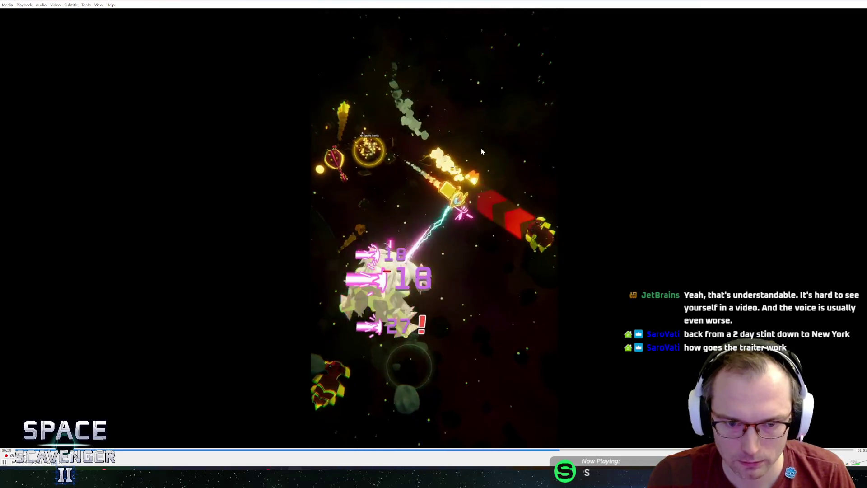
pyautogui.press('space')
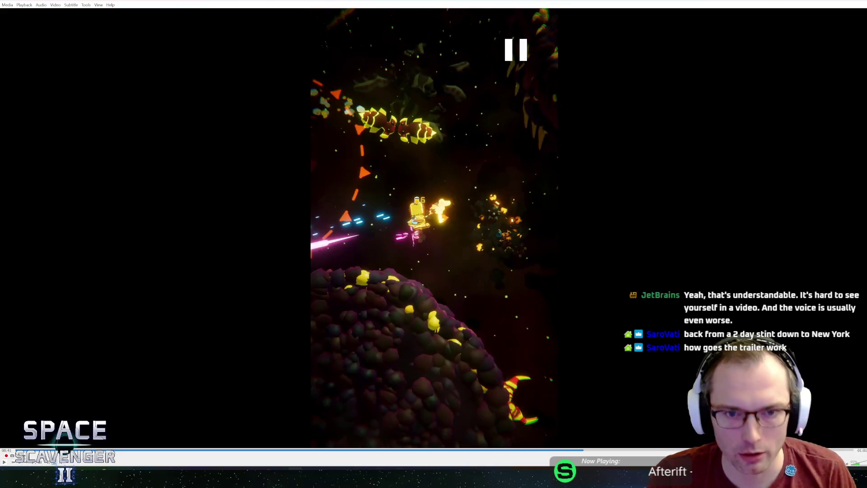
pyautogui.click(860, 2)
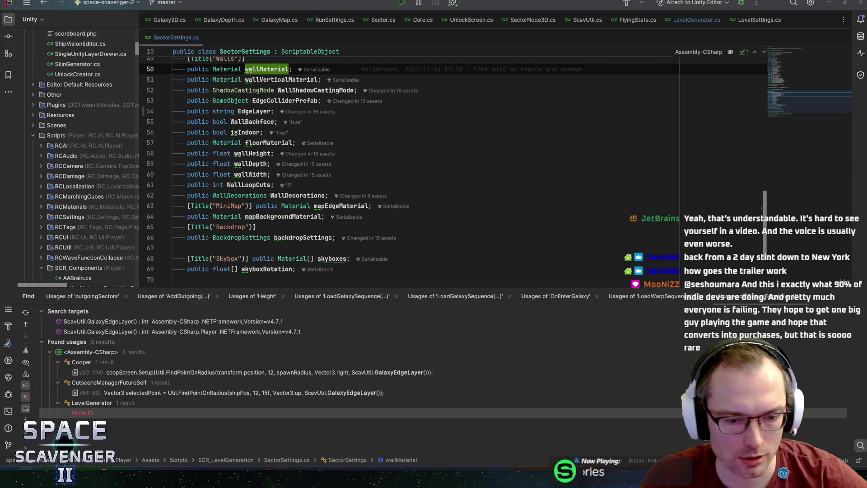
# Switch from Rider to DaVinci Resolve's Edit page showing the empty W2D7 timeline.
pyautogui.hotkey('alt', 'Tab')
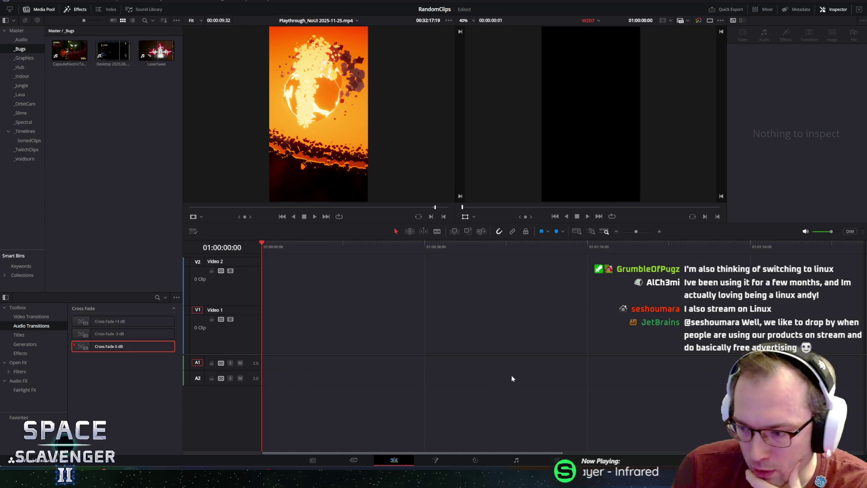
pyautogui.moveTo(145, 472)
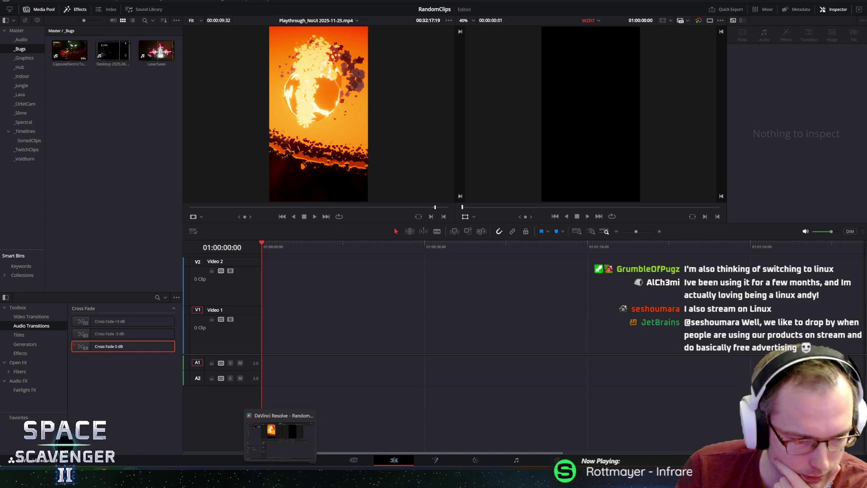
pyautogui.click(102, 470)
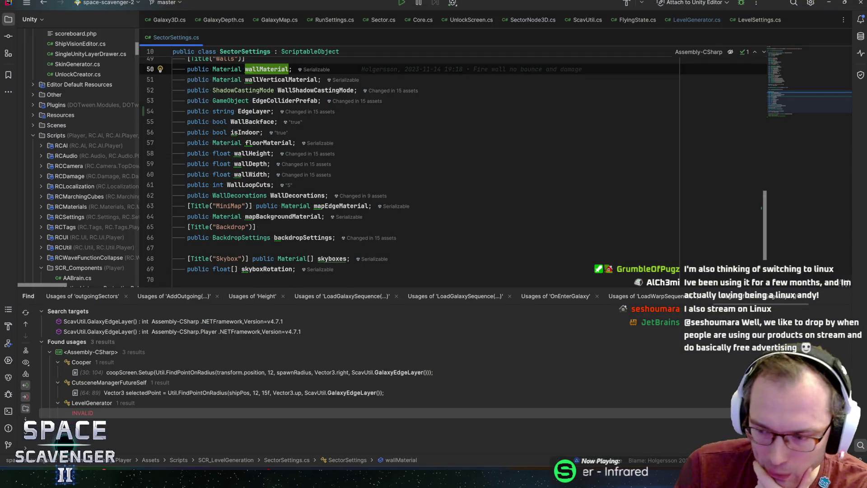
# Make Rider's code area slightly taller, glance at Unity, then return and start a class search.
pyautogui.moveTo(291, 289); pyautogui.dragTo(291, 298)
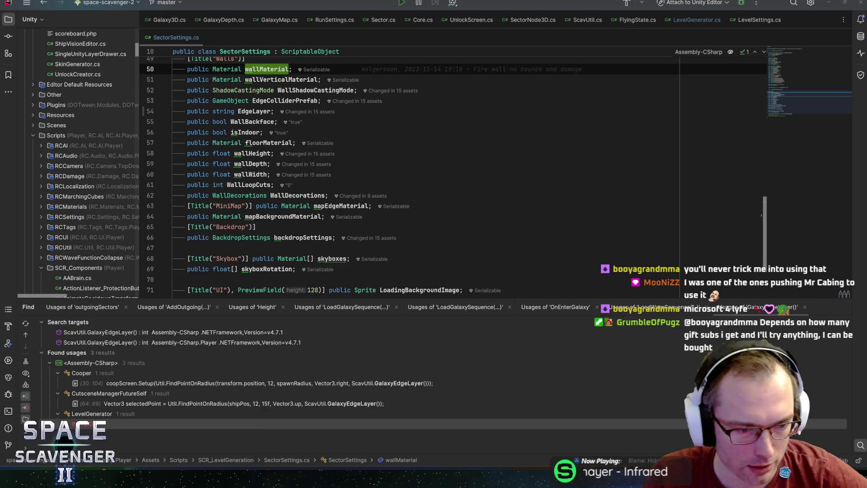
pyautogui.moveTo(132, 480)
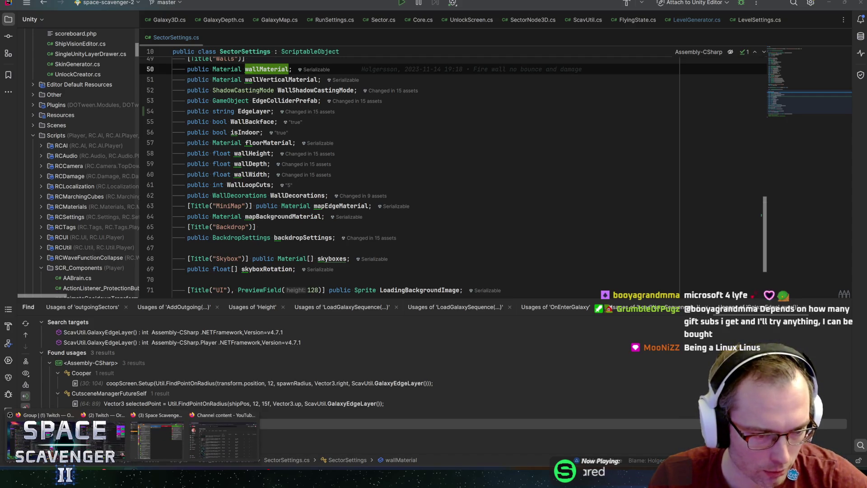
pyautogui.moveTo(101, 480)
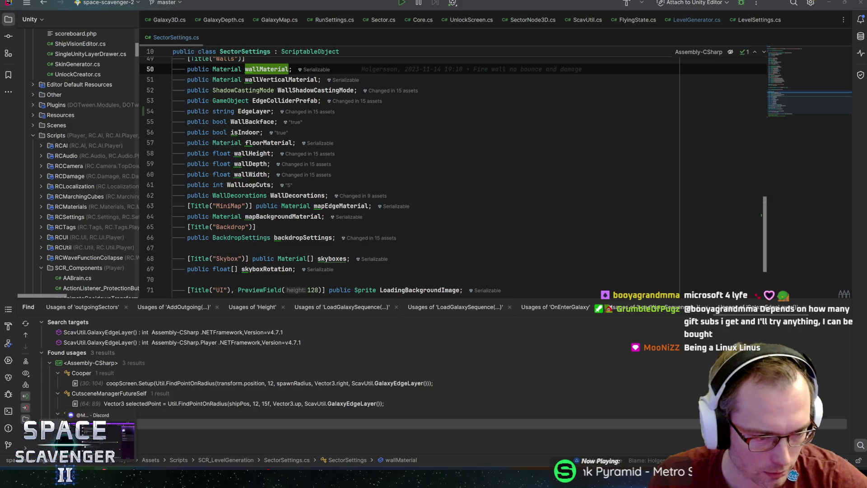
pyautogui.click(221, 480)
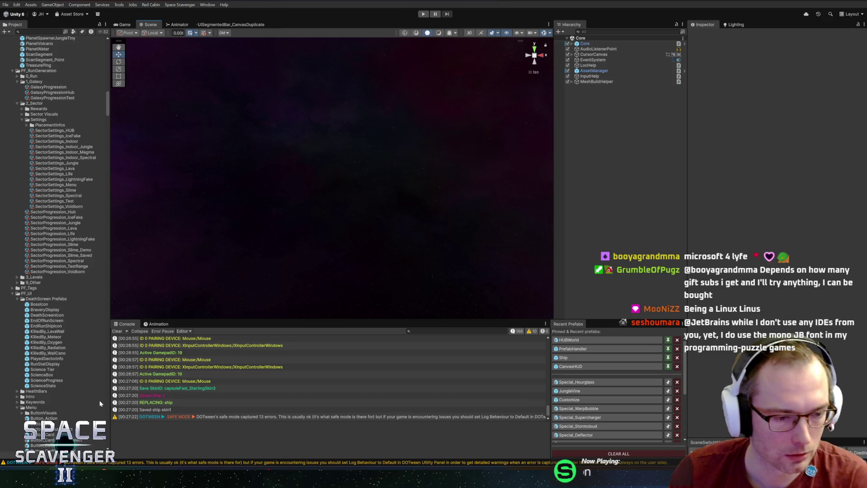
pyautogui.hotkey('alt', 'Tab')
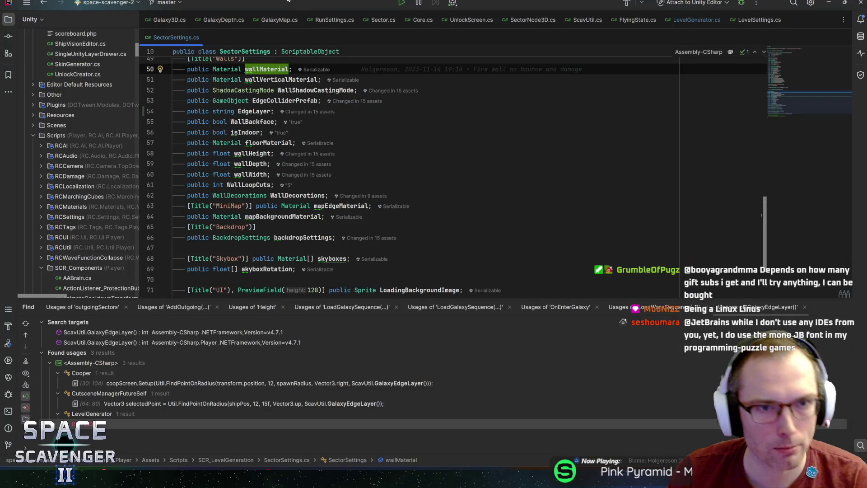
pyautogui.hotkey('ctrl', 'n')
# Open the ConsoleHelper class and search it for the 'mouse' input check.
pyautogui.write('consoleh')
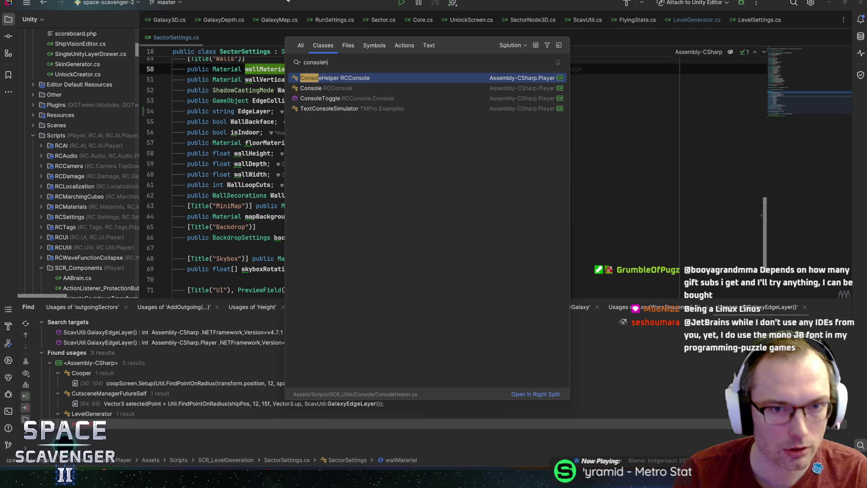
pyautogui.press('Return')
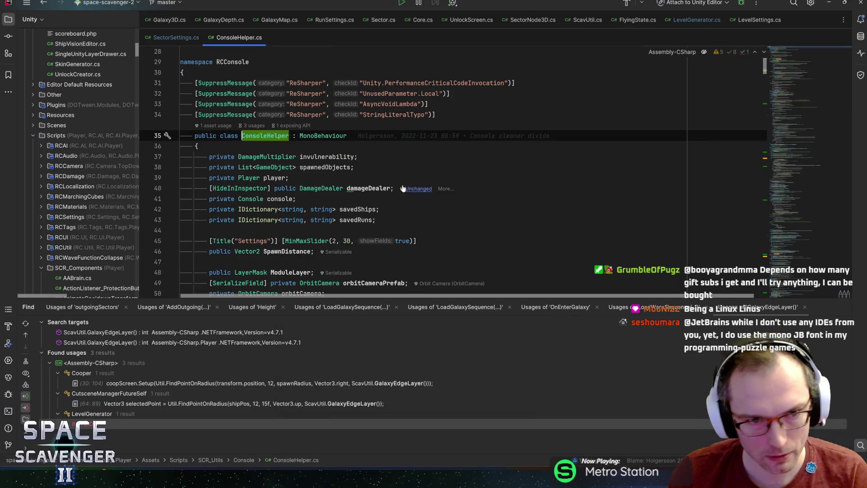
pyautogui.hotkey('ctrl', 'f')
pyautogui.write('mouse')
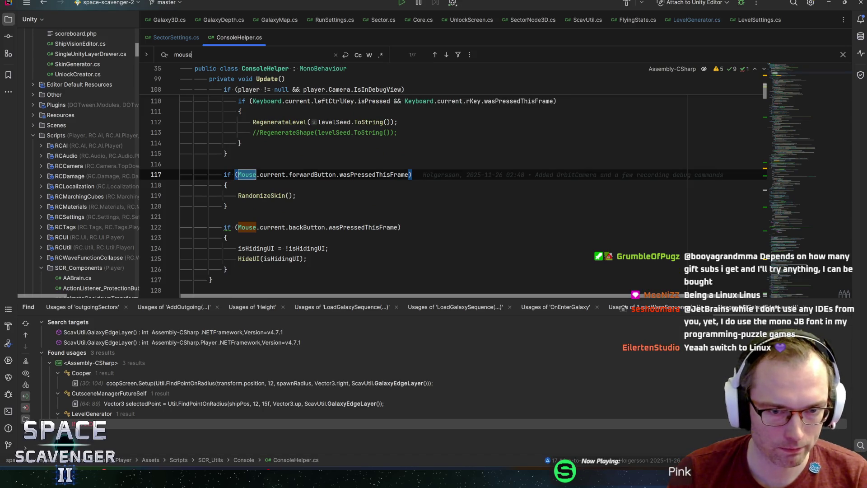
pyautogui.click(256, 195)
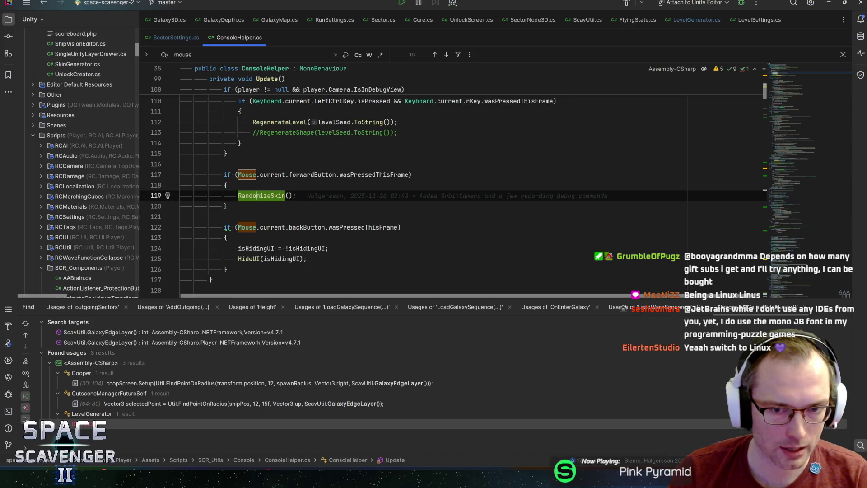
# Extend line 117's condition with || Gamepad.current.buttonNorth.wasPressedThisFrame.
pyautogui.click(408, 175)
pyautogui.write('|| Gamepad.current.')
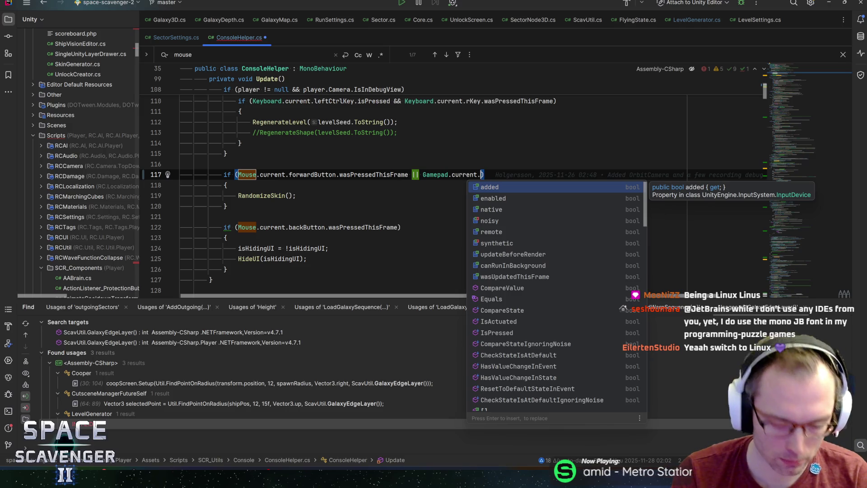
pyautogui.write('nor')
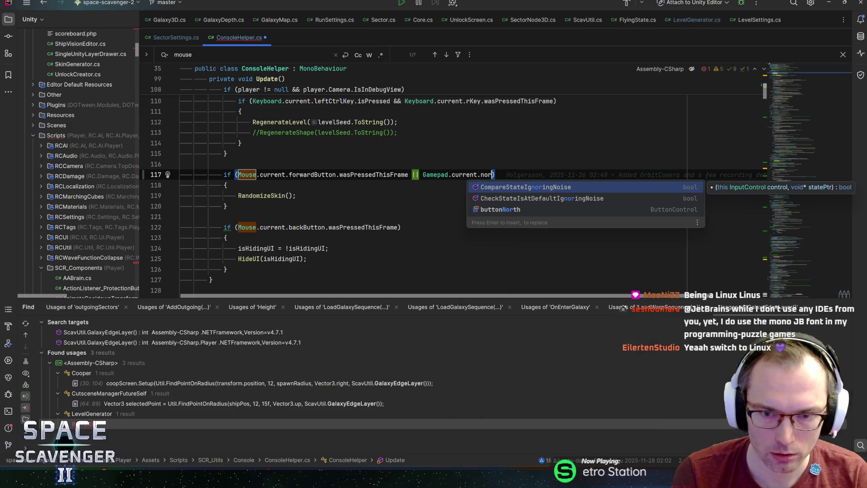
pyautogui.press('Down')
pyautogui.press('Down')
pyautogui.press('Return')
pyautogui.write('.w')
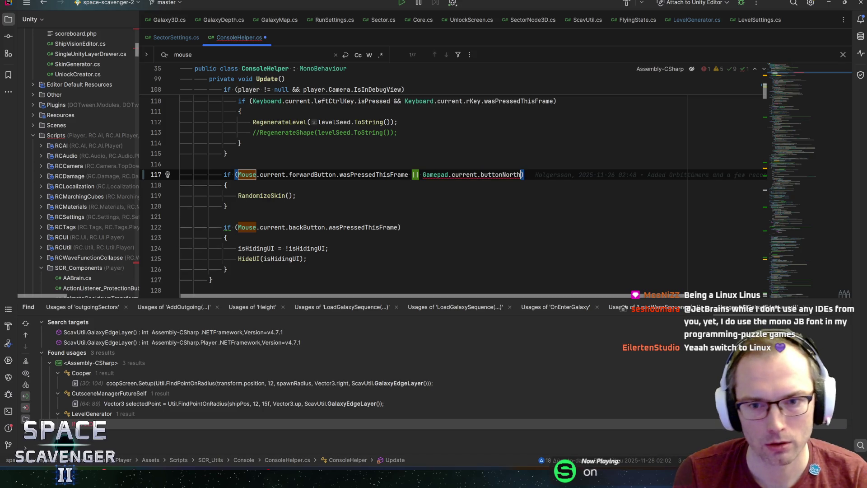
pyautogui.write('asP')
pyautogui.press('Return')
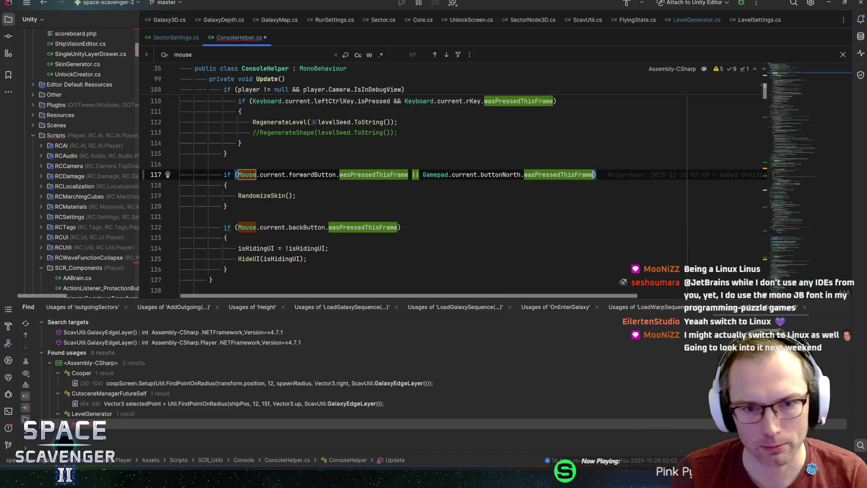
# Save ConsoleHelper.cs and switch back to the Unity editor.
pyautogui.hotkey('ctrl', 's')
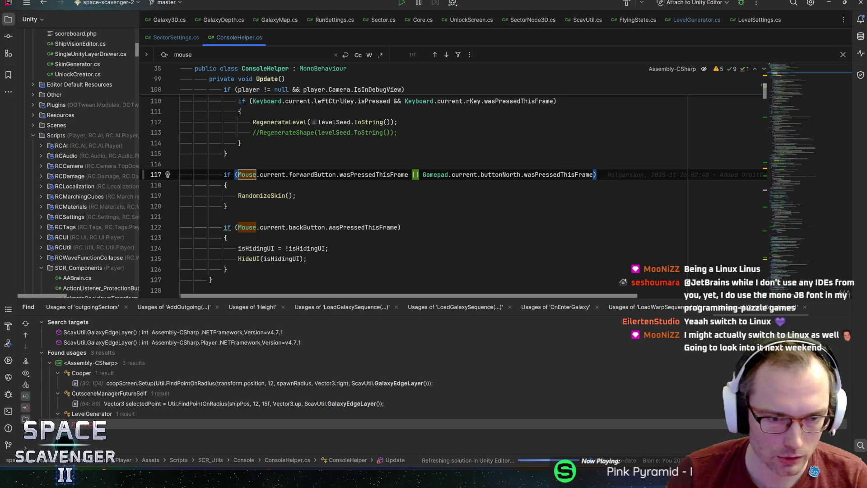
pyautogui.click(227, 206)
pyautogui.hotkey('alt', 'Tab')
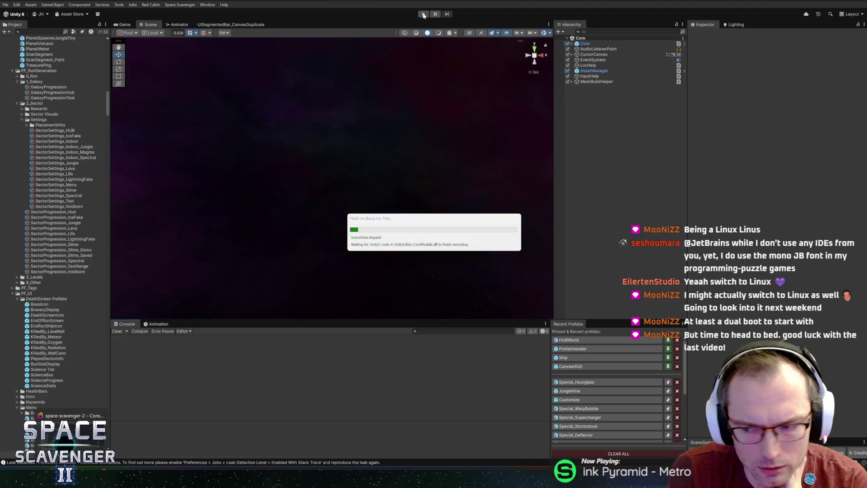
# Play-test the game, flying the ship with A and S and toggling pause in a maximized game view.
pyautogui.click(424, 15)
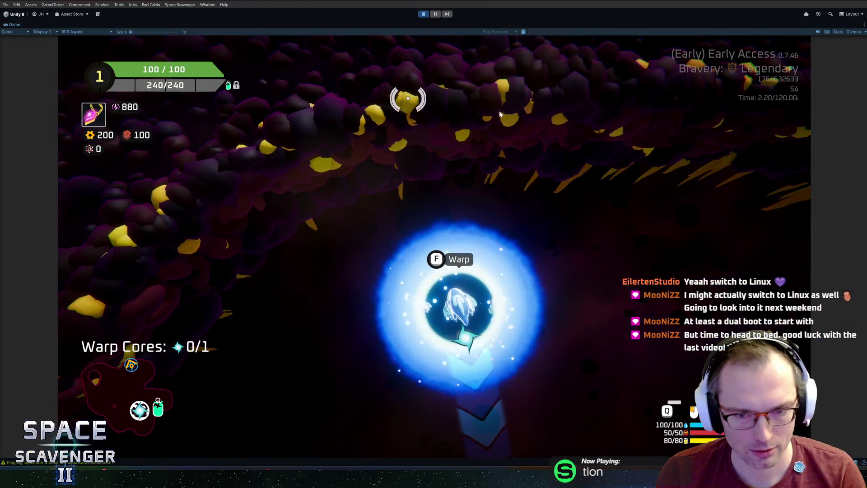
pyautogui.press('a')
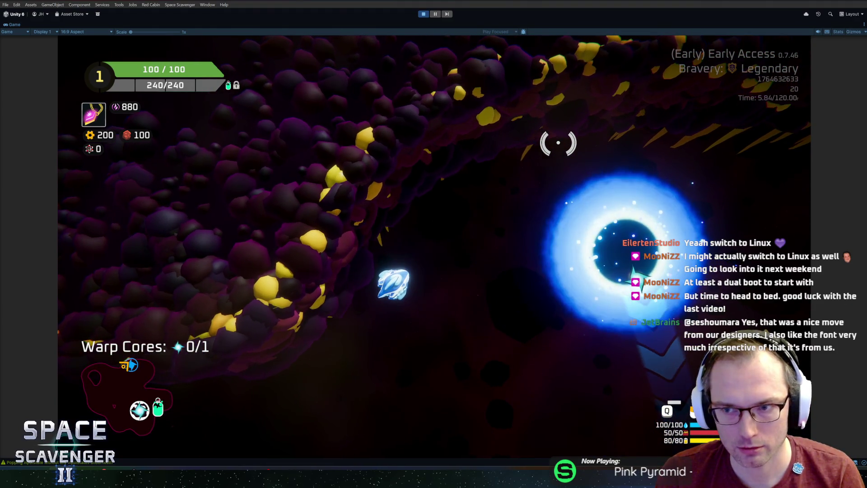
pyautogui.press('s')
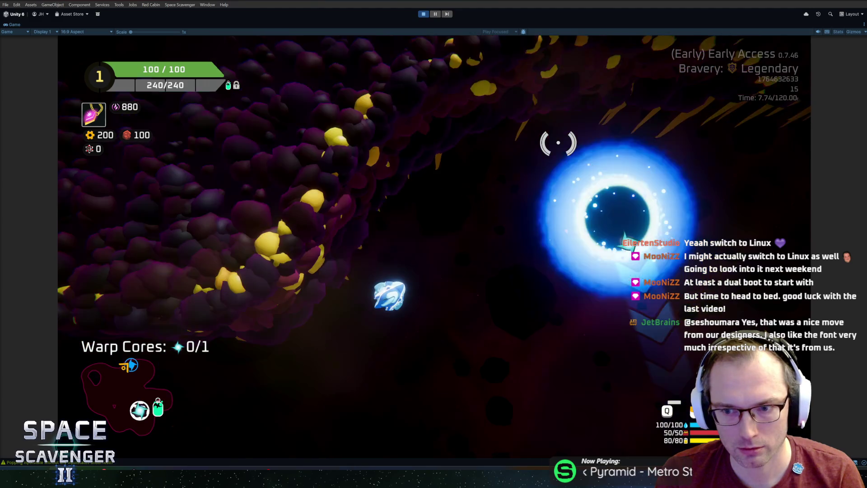
pyautogui.click(436, 14)
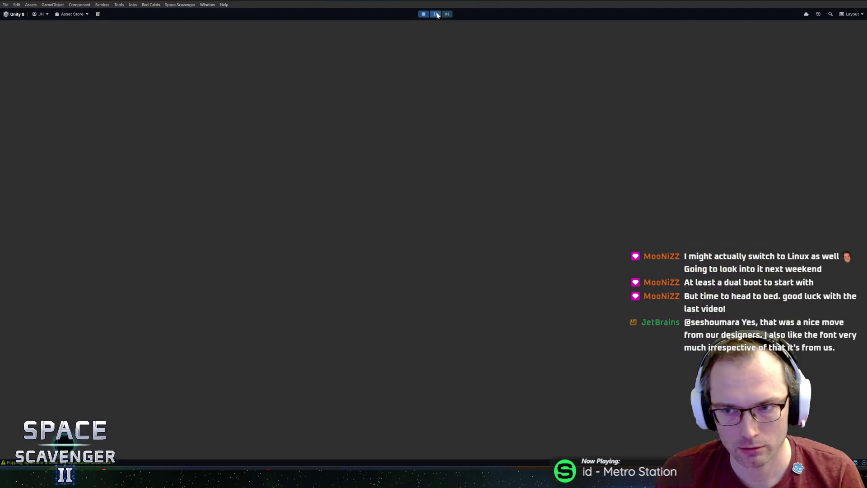
pyautogui.click(436, 14)
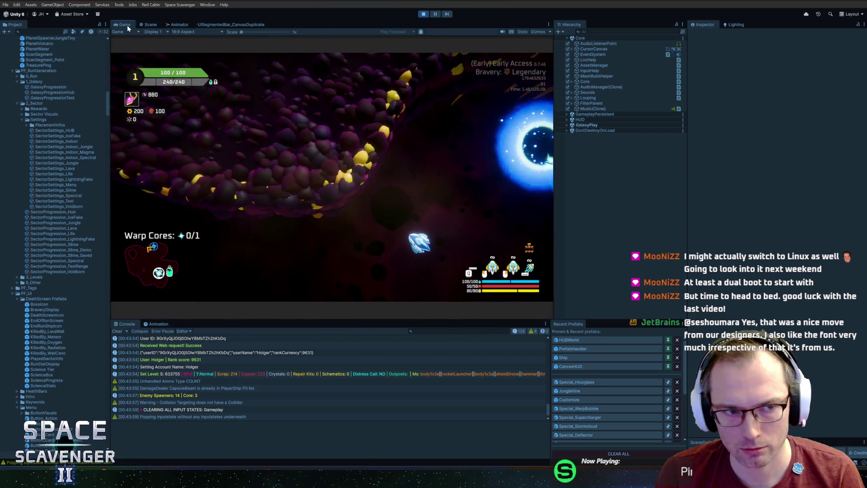
pyautogui.doubleClick(126, 25)
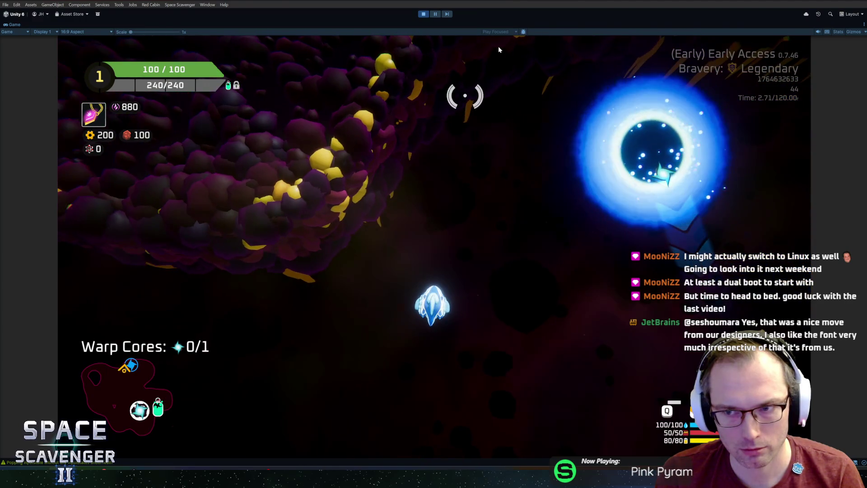
pyautogui.click(436, 14)
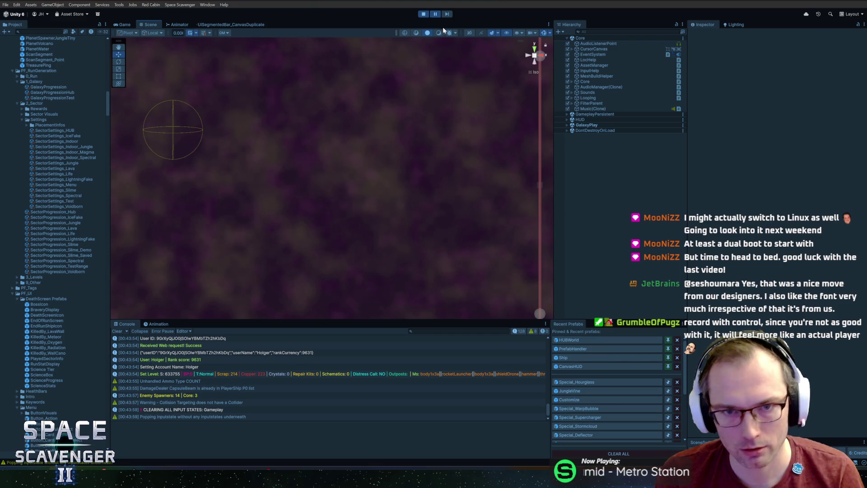
pyautogui.click(436, 14)
# Save the RandomClips project in DaVinci Resolve and close Resolve.
pyautogui.moveTo(266, 471)
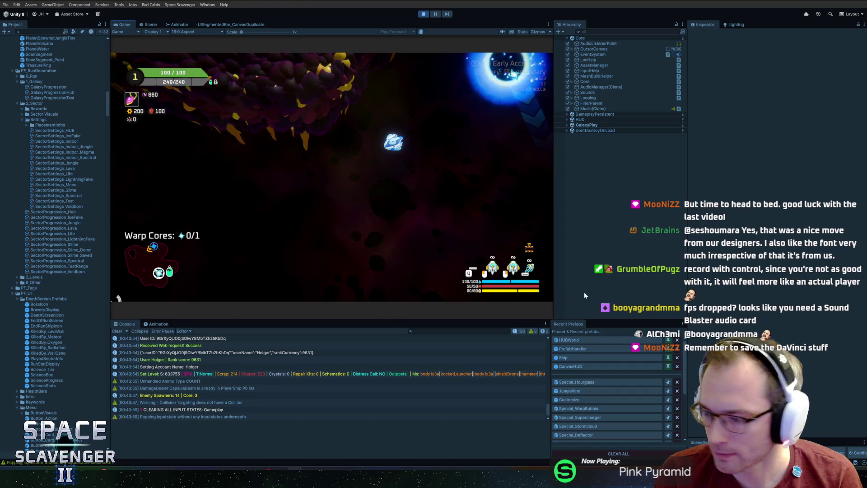
pyautogui.click(297, 467)
pyautogui.hotkey('ctrl', 's')
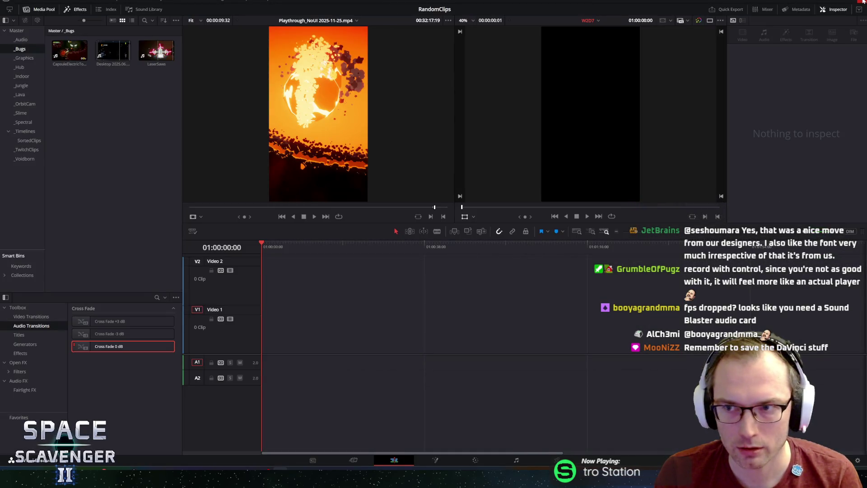
pyautogui.click(864, 1)
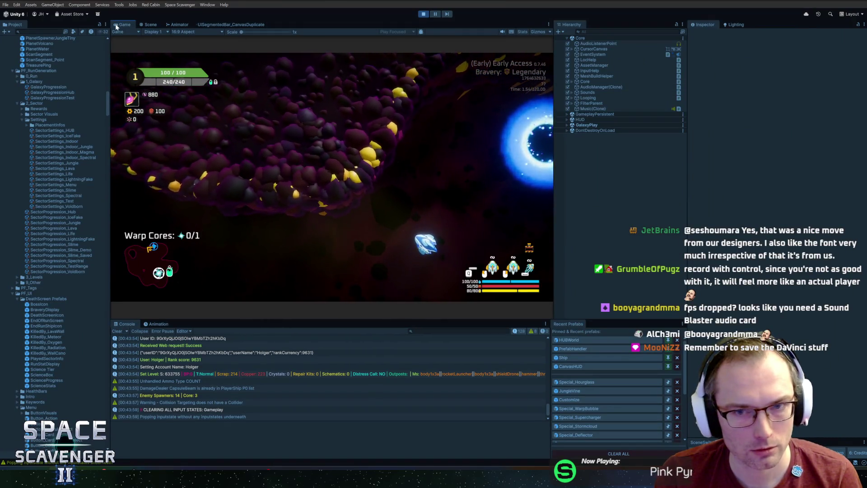
# Maximize the Game view to watch the test run, then stop Play mode.
pyautogui.doubleClick(120, 24)
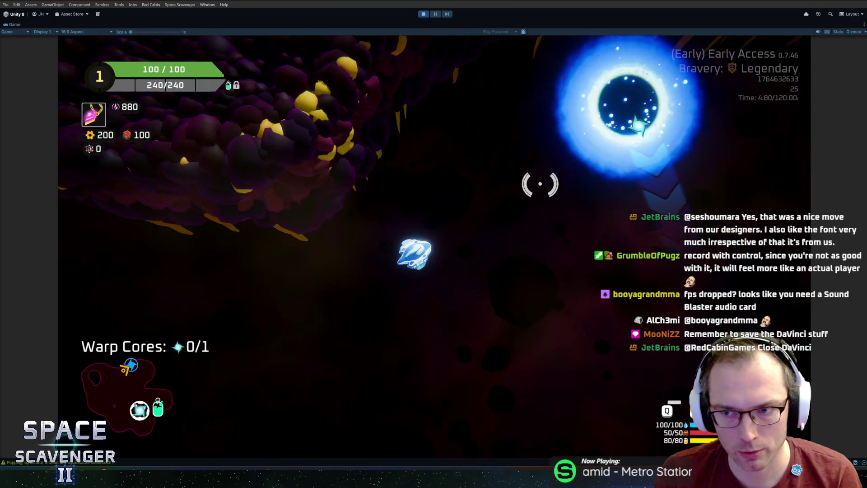
pyautogui.click(423, 15)
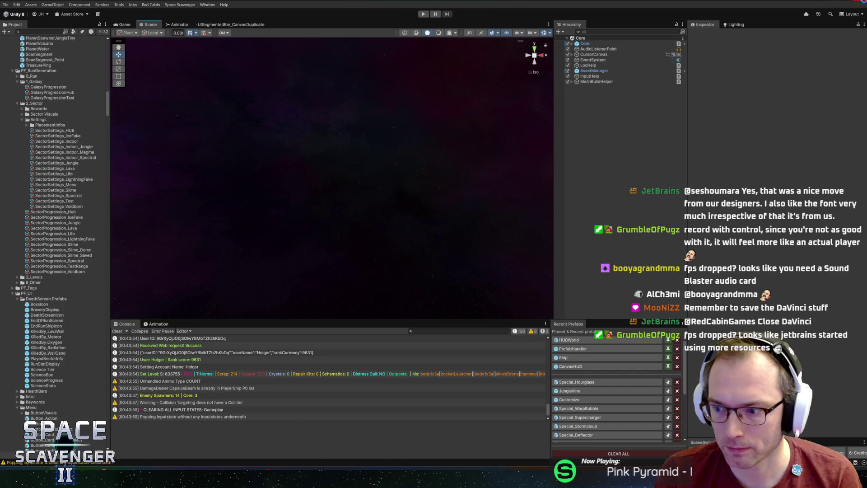
# Return to Rider and inspect the buttonNorth check on line 117 of ConsoleHelper.cs.
pyautogui.hotkey('alt', 'Tab')
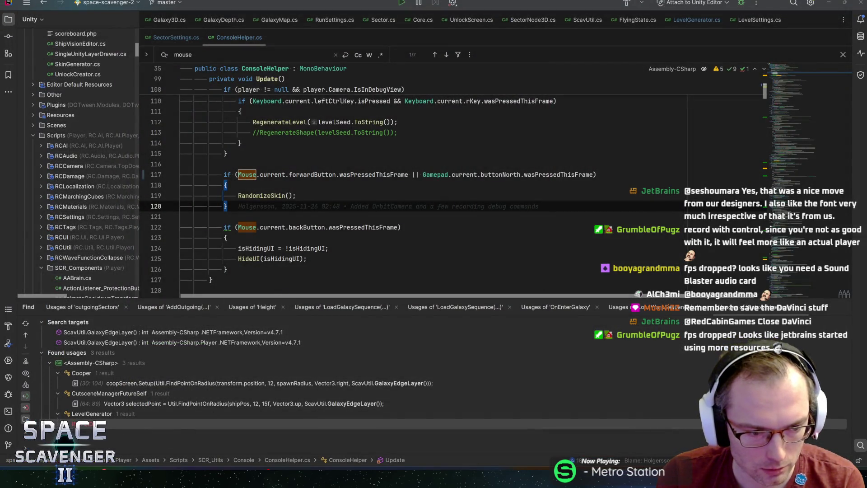
pyautogui.moveTo(236, 480)
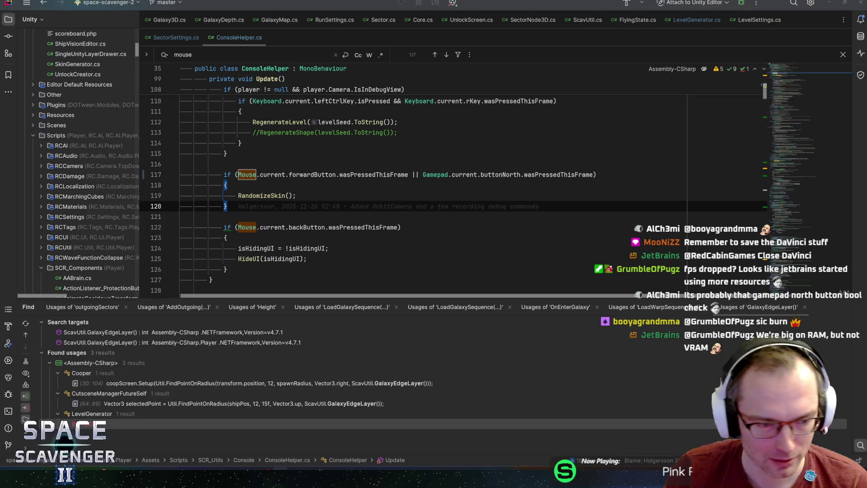
pyautogui.click(506, 174)
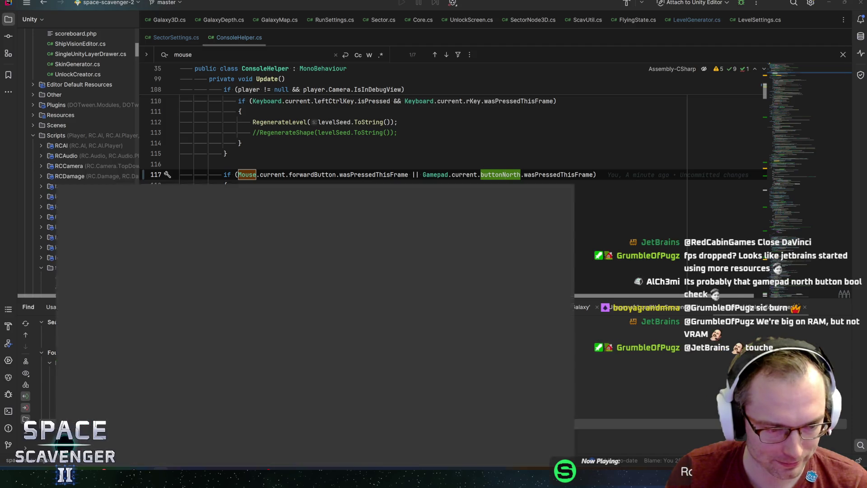
# Close the Figma window and bring up the Unity Hub project list.
pyautogui.click(248, 438)
pyautogui.click(856, 2)
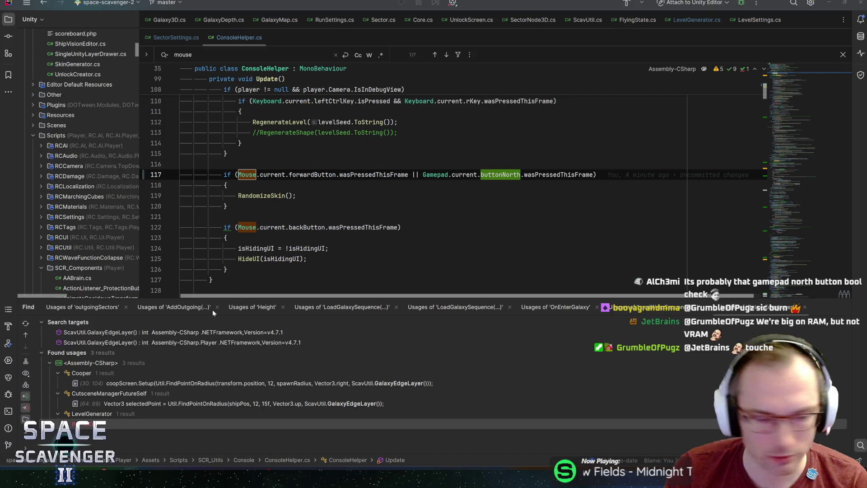
pyautogui.click(52, 469)
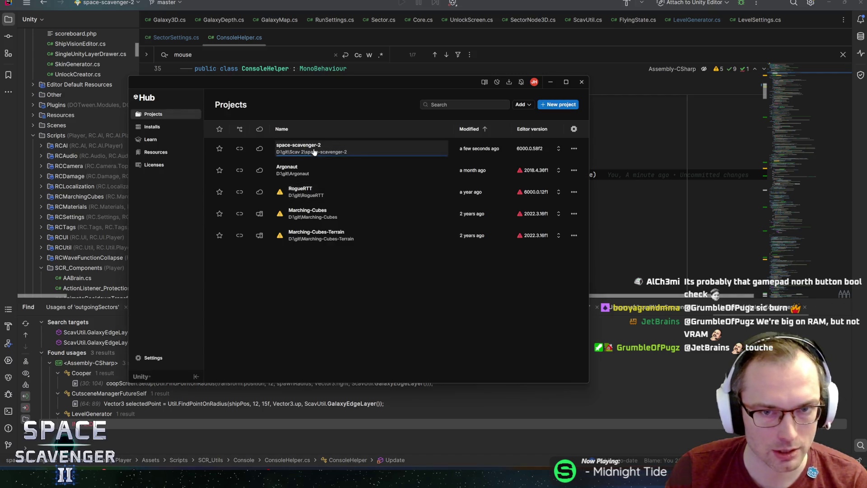
# Open the space-scavenger-2 project (editor 6000.0.58f2) from Unity Hub's Projects list.
pyautogui.click(315, 152)
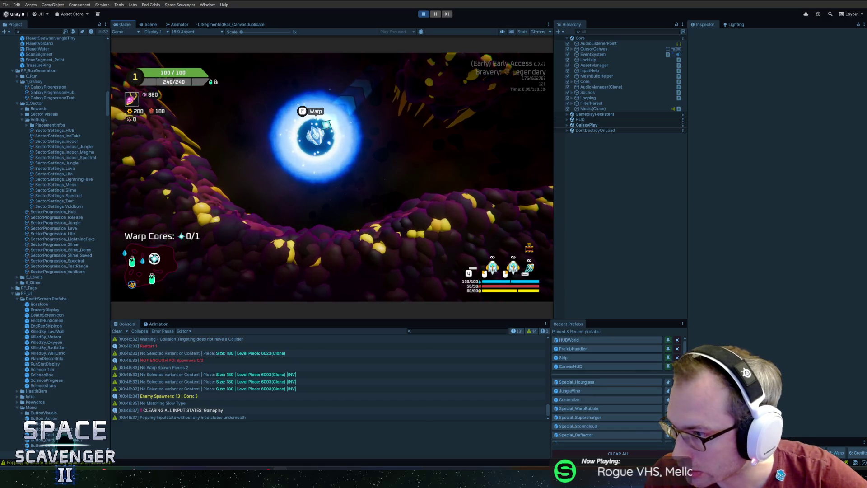
# Maximize the Game view and run 'ship load skin1' in the developer console.
pyautogui.doubleClick(124, 24)
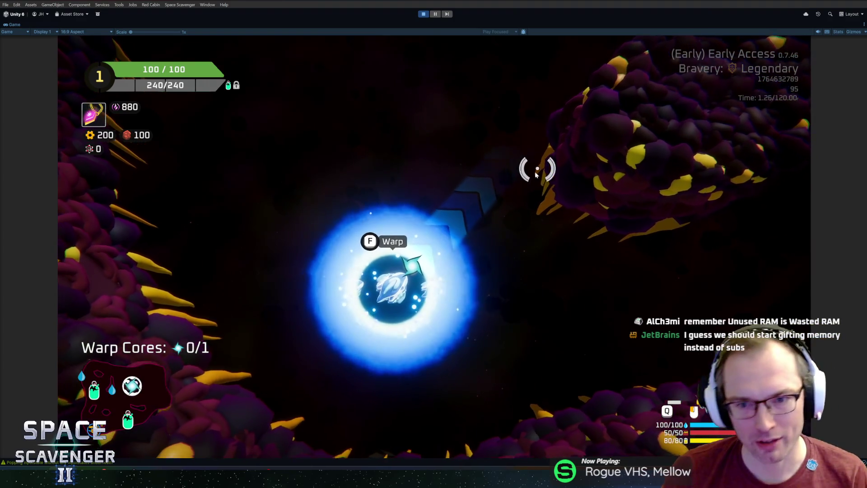
pyautogui.press('`')
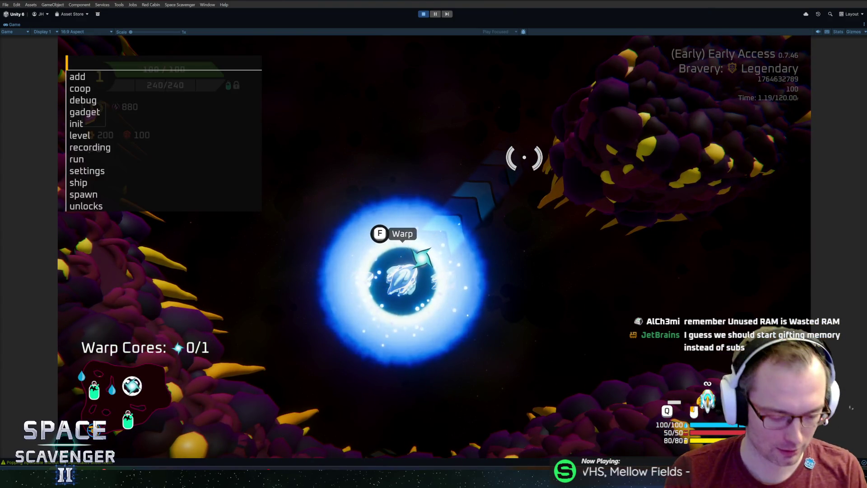
pyautogui.write('lship load skin')
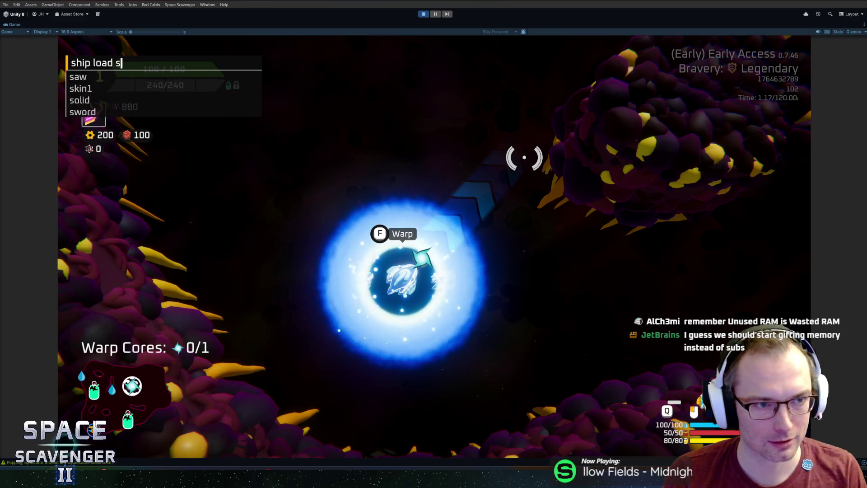
pyautogui.write('1')
pyautogui.press('Return')
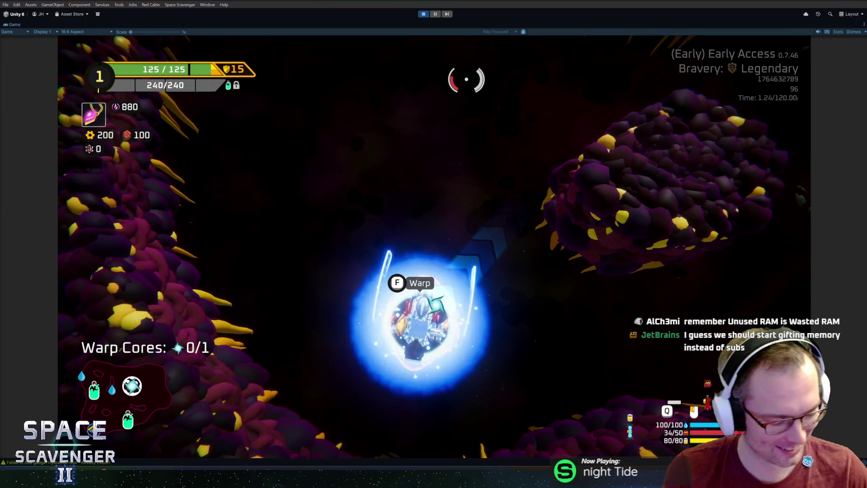
# Fly out of the warp bubble with the HUD hidden, capture gameplay, and choose the solar panel reward.
pyautogui.press('d')
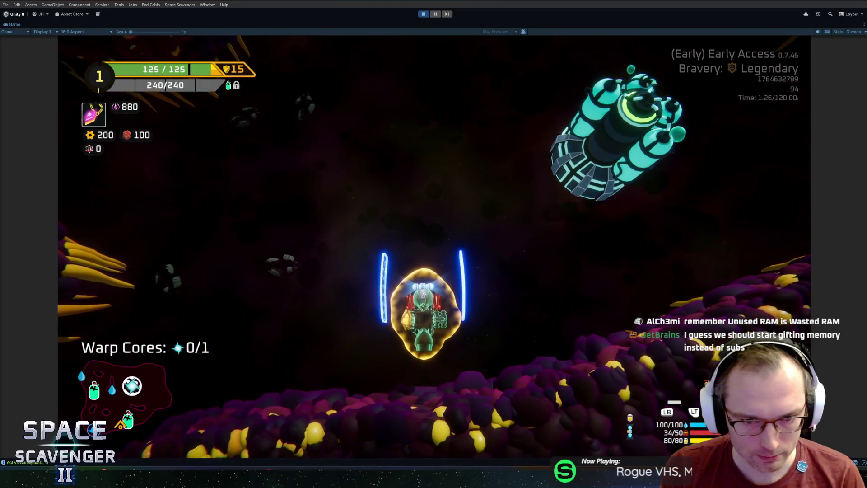
pyautogui.press('h')
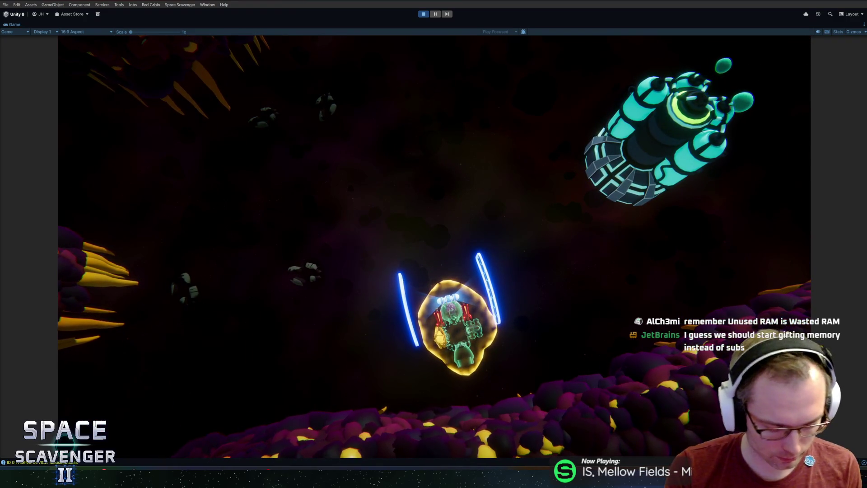
pyautogui.hotkey('alt', 'F9')
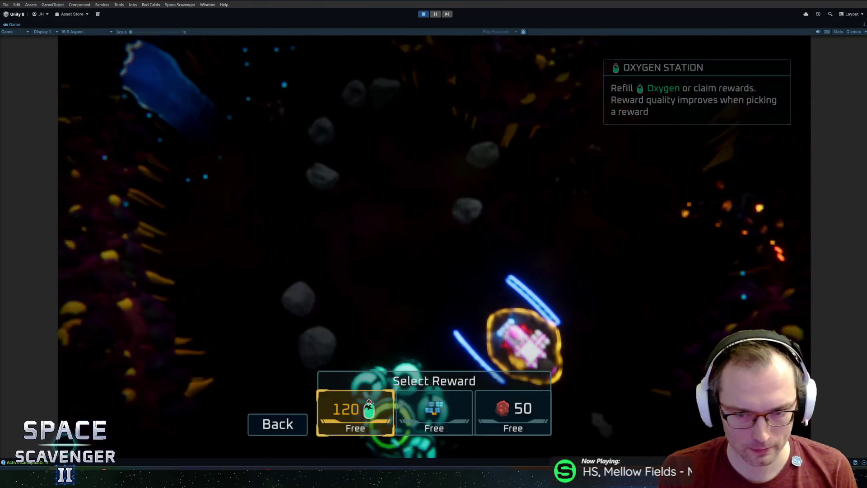
pyautogui.press('Right')
# Claim and place the solar panel reward, then save the captured gameplay clip.
pyautogui.press('Return')
pyautogui.press('Return')
pyautogui.press('Return')
pyautogui.press('Return')
pyautogui.press('Escape')
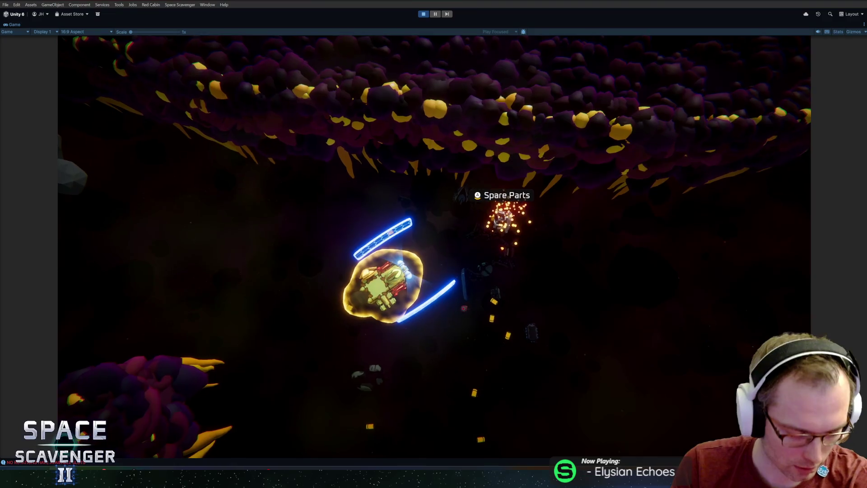
pyautogui.hotkey('alt', 'F10')
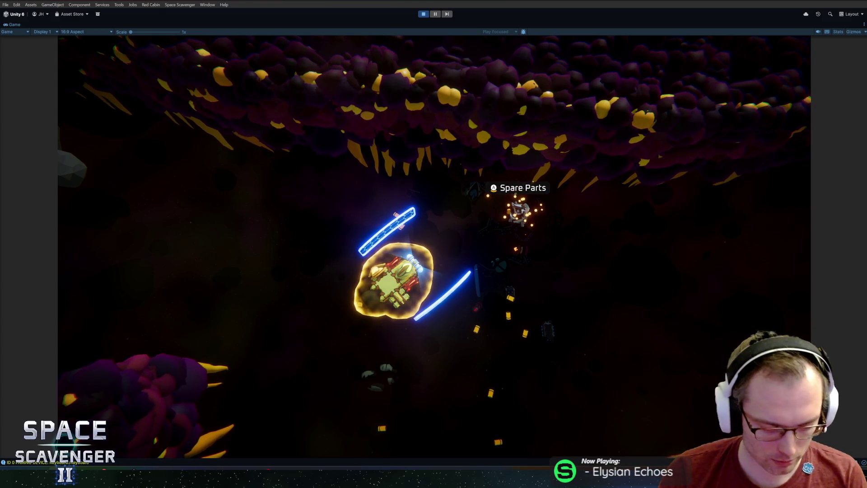
# Pause the game and stop Play mode to return to the Core scene.
pyautogui.press('Escape')
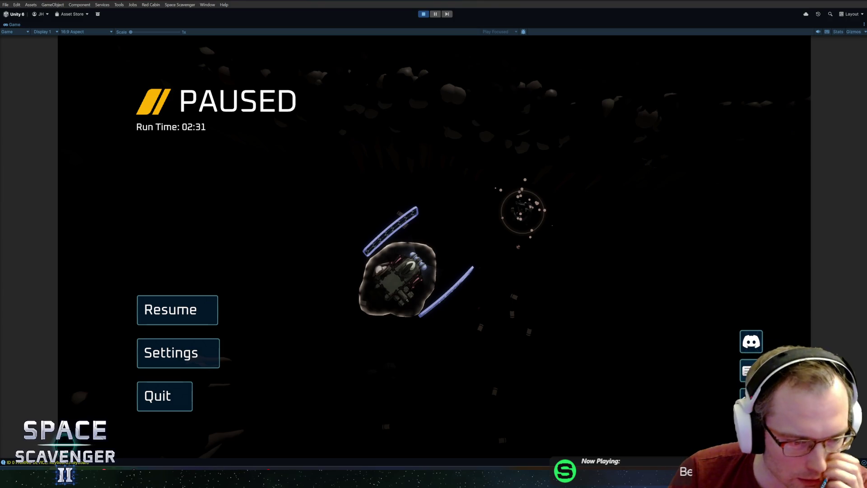
pyautogui.moveTo(220, 468)
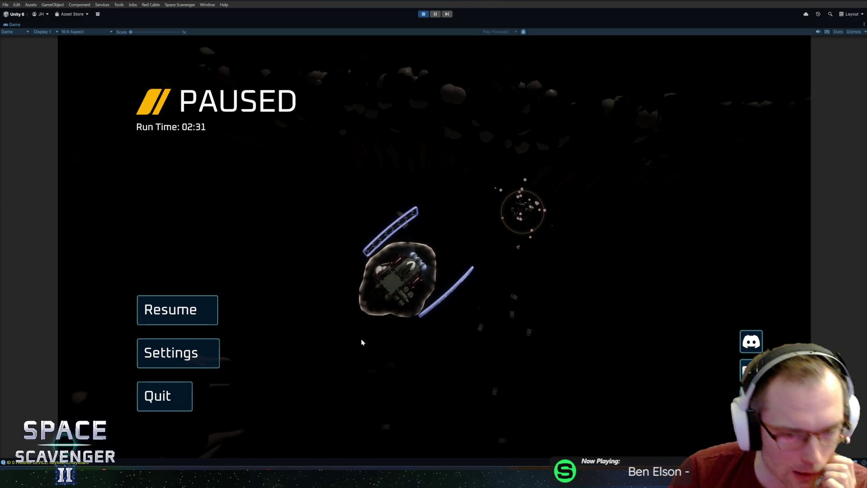
pyautogui.click(424, 15)
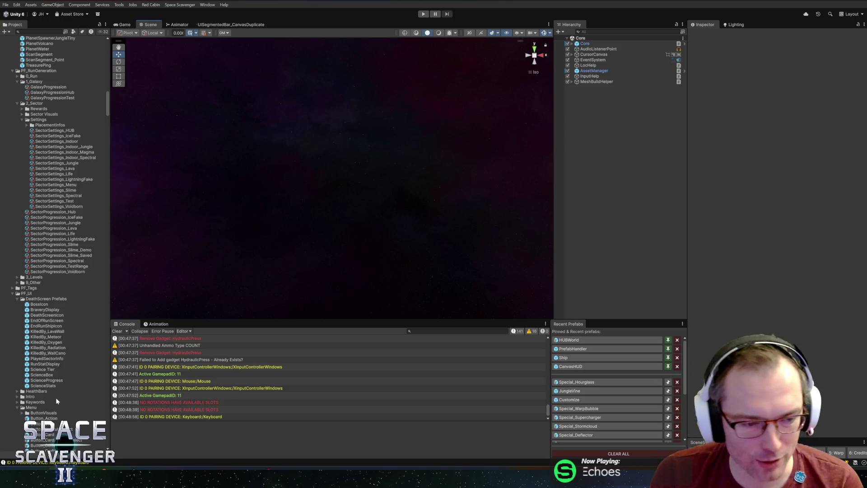
# Launch DaVinci Resolve 19 from Start search and open the RandomClips project.
pyautogui.press('super')
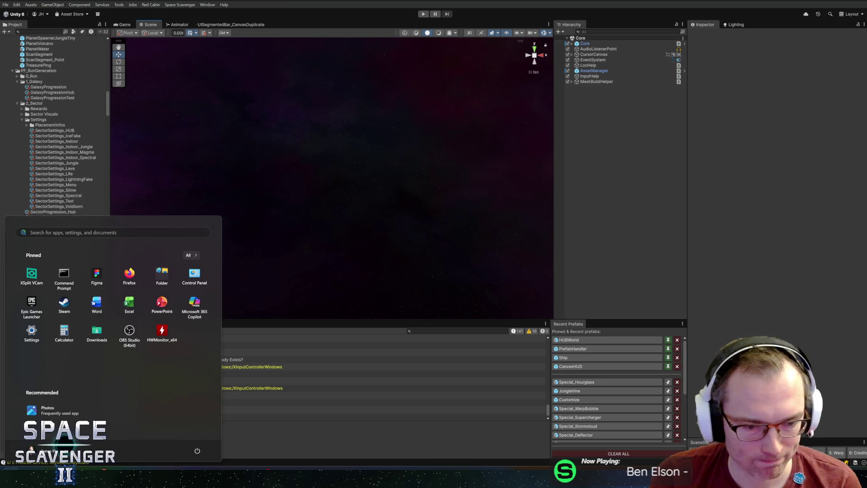
pyautogui.press('Escape')
pyautogui.press('super')
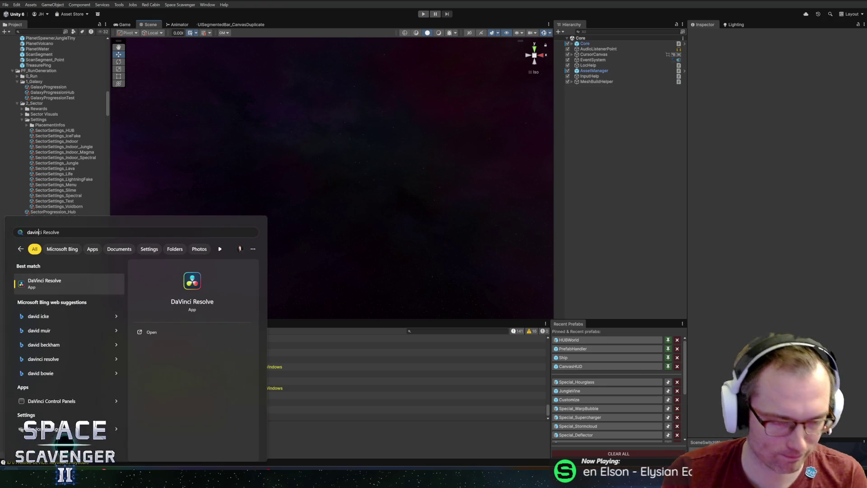
pyautogui.press('Escape')
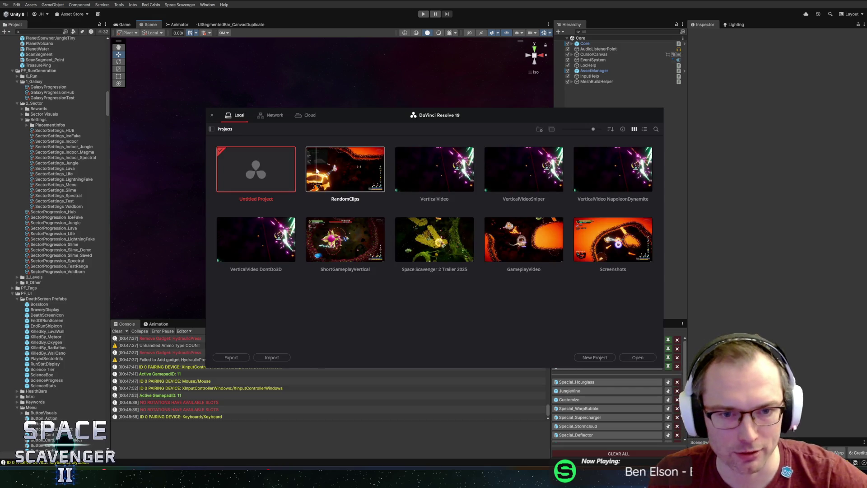
pyautogui.doubleClick(337, 162)
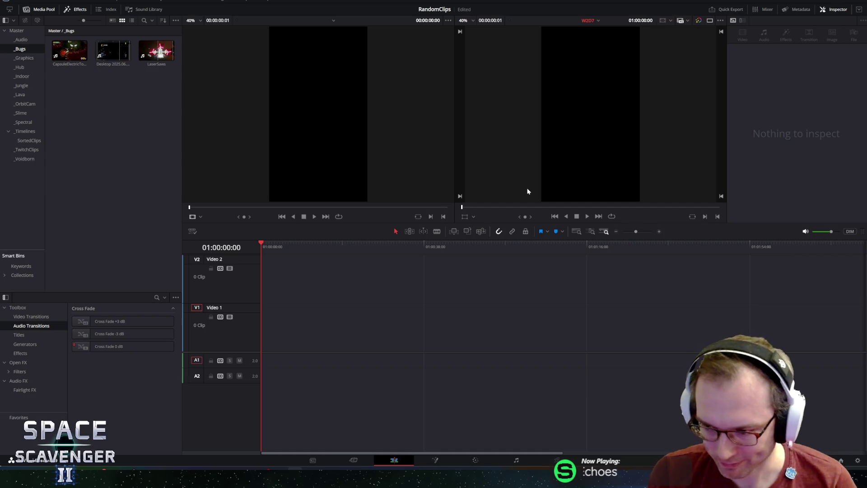
# Bring DaVinci Resolve back to the front and show the Master bin with its Playthrough clip.
pyautogui.press('super+n')
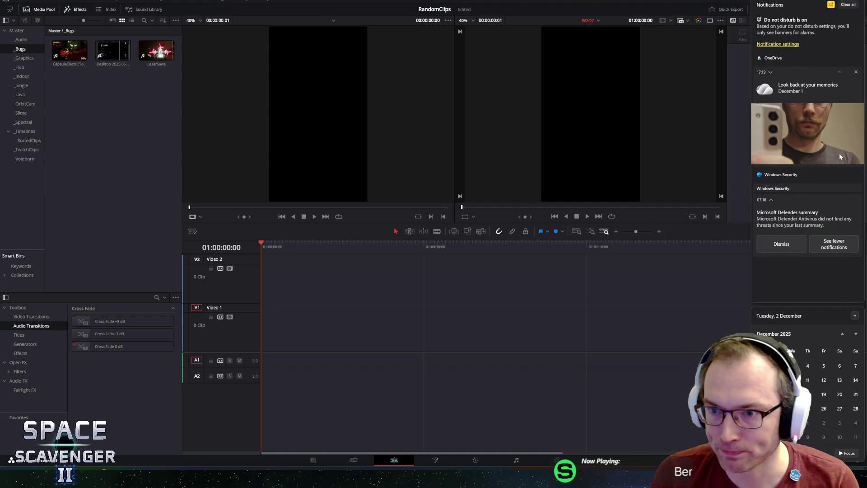
pyautogui.press('super')
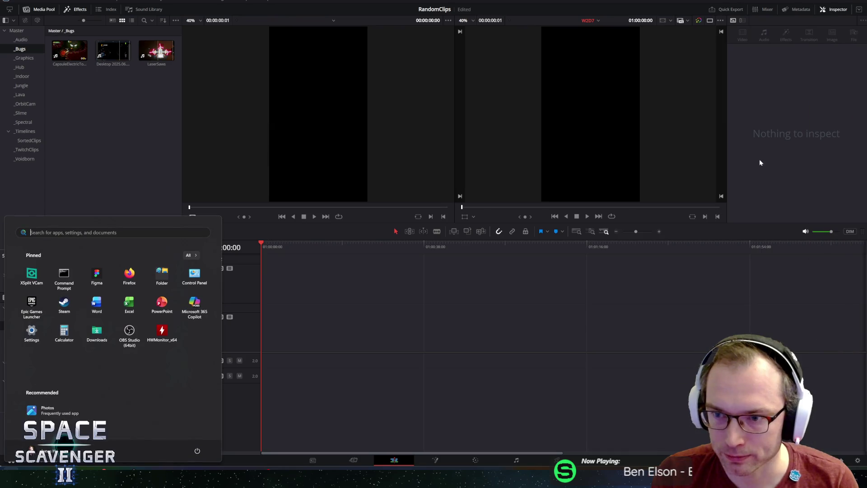
pyautogui.press('super')
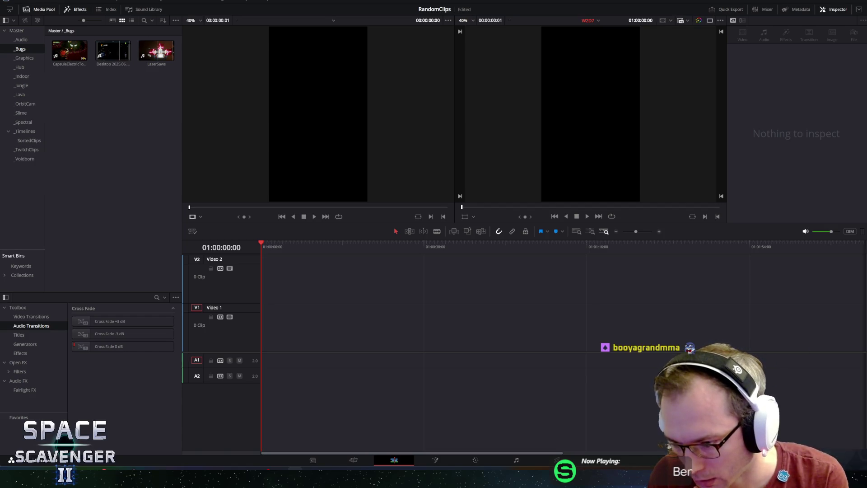
pyautogui.press('super+d')
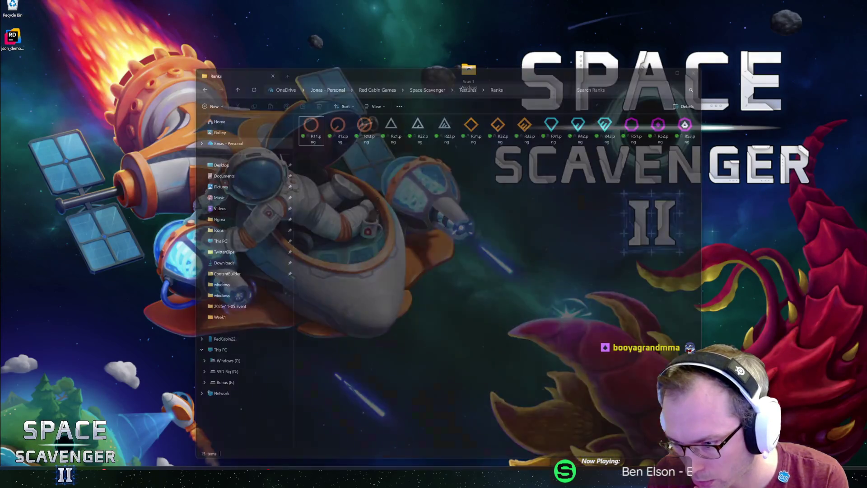
pyautogui.hotkey('alt', 'Tab')
pyautogui.press('super+d')
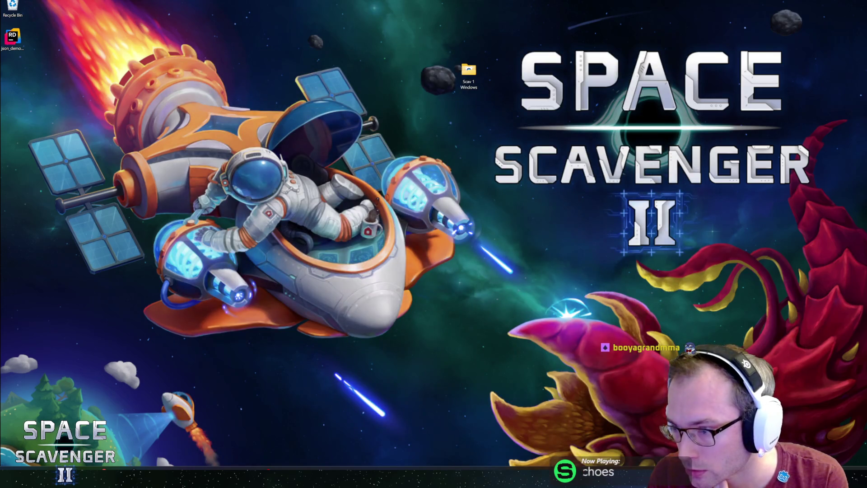
pyautogui.hotkey('alt', 'Tab')
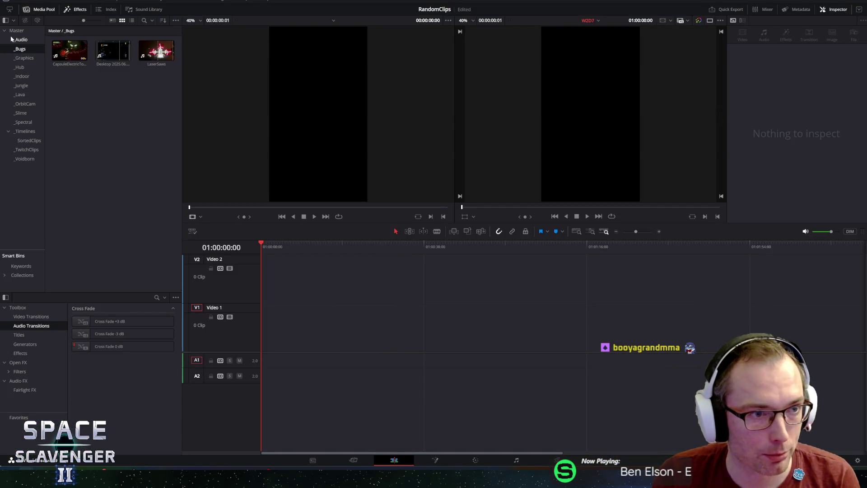
pyautogui.click(17, 30)
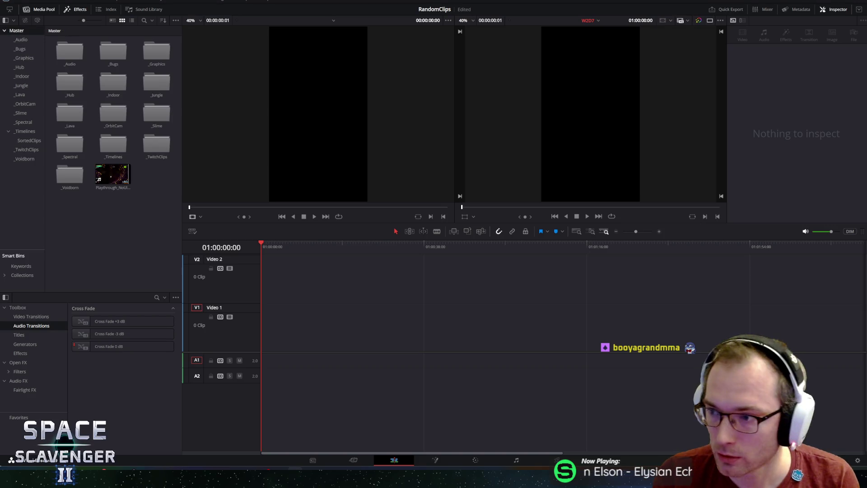
# Import the gameplay recording into the Master bin, rename it SkinSwapping, and zoom it to 1.21.
pyautogui.moveTo(321, 210); pyautogui.dragTo(123, 229)
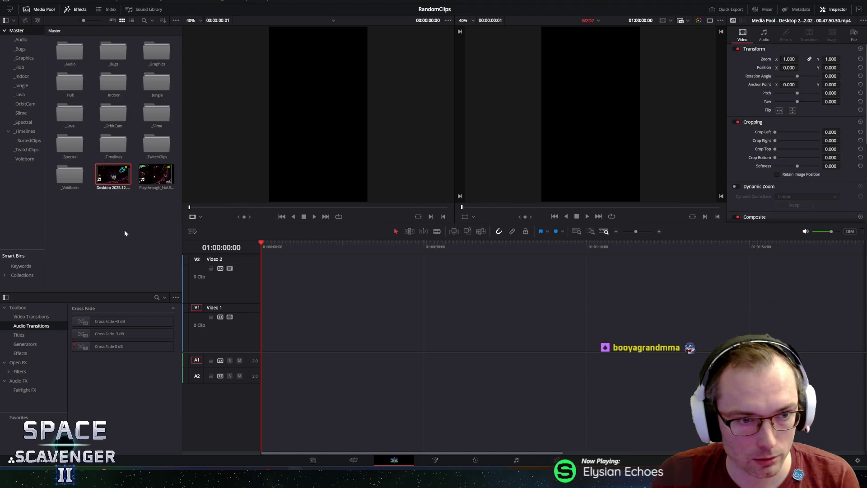
pyautogui.click(108, 189)
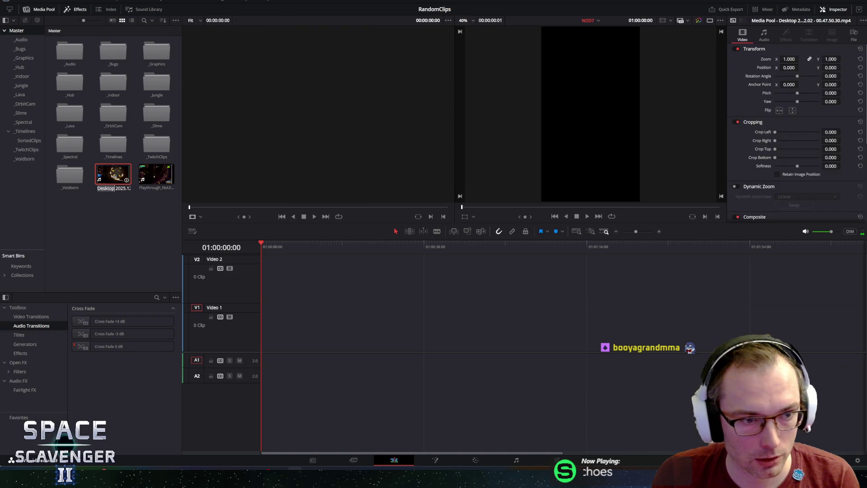
pyautogui.write('Sk')
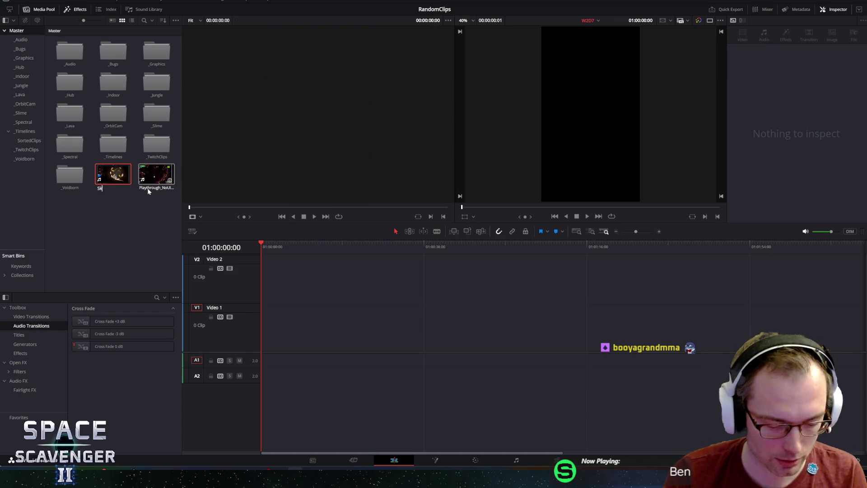
pyautogui.write('inSwapping')
pyautogui.press('Return')
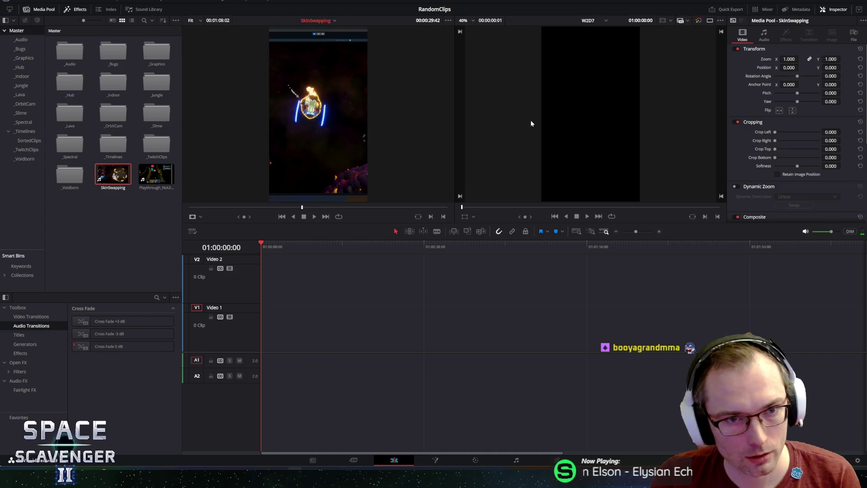
pyautogui.moveTo(799, 62); pyautogui.dragTo(801, 59)
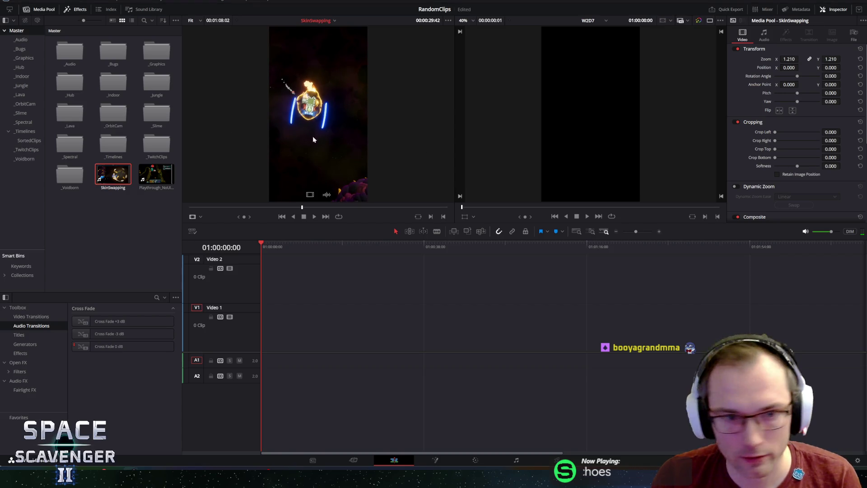
# Play the SkinSwapping source clip and mark its start at 00:00:09:02.
pyautogui.moveTo(328, 208); pyautogui.dragTo(194, 207)
pyautogui.press('space')
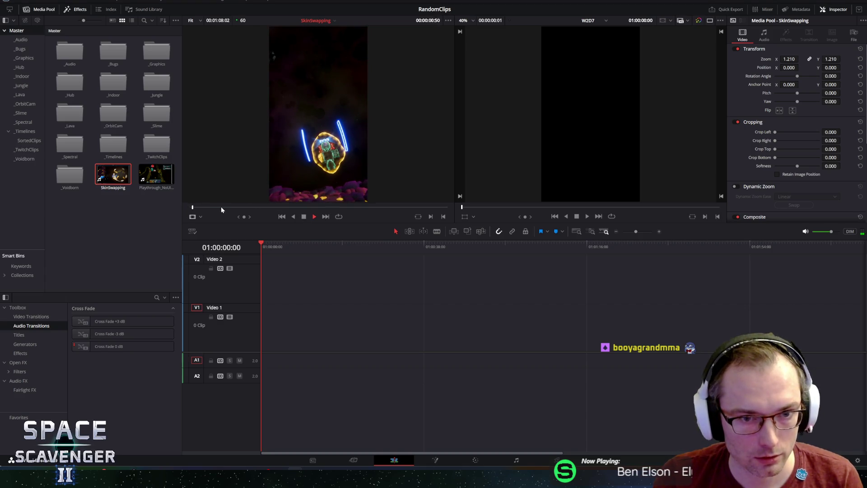
pyautogui.press('space')
pyautogui.press('space')
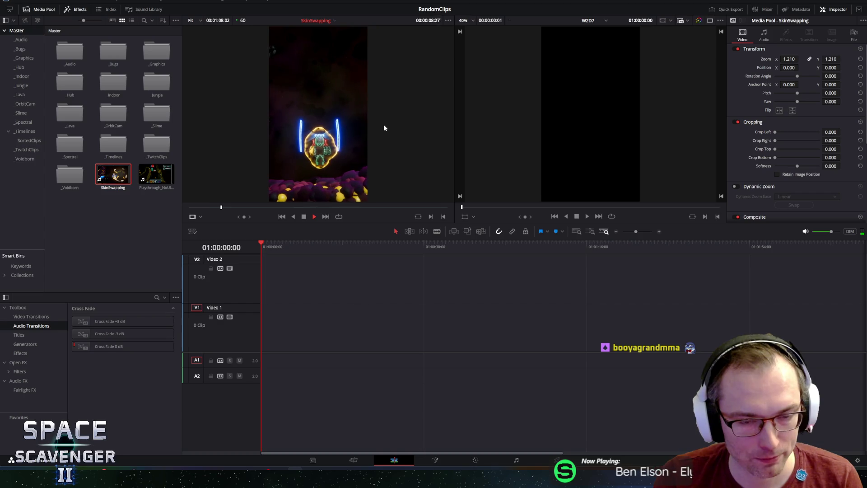
pyautogui.press('space')
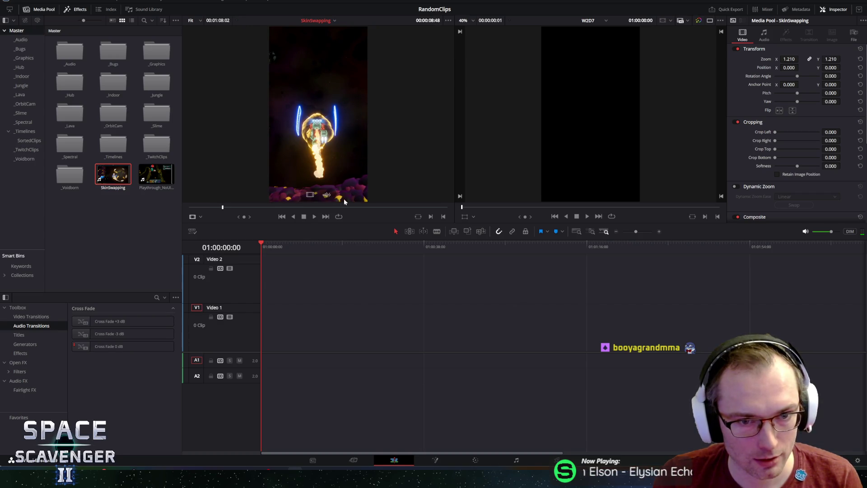
pyautogui.press('space')
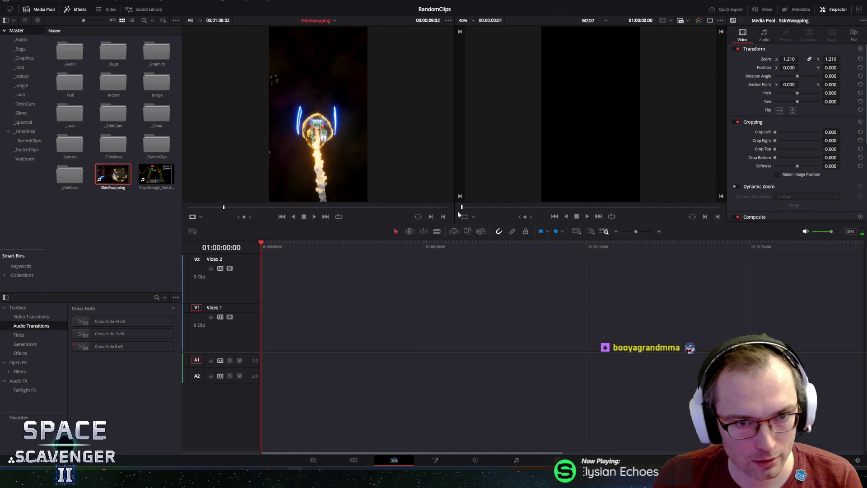
pyautogui.click(431, 218)
# Mark the end at 00:00:12:31 and place the excerpt at the W2D7 timeline start.
pyautogui.press('space')
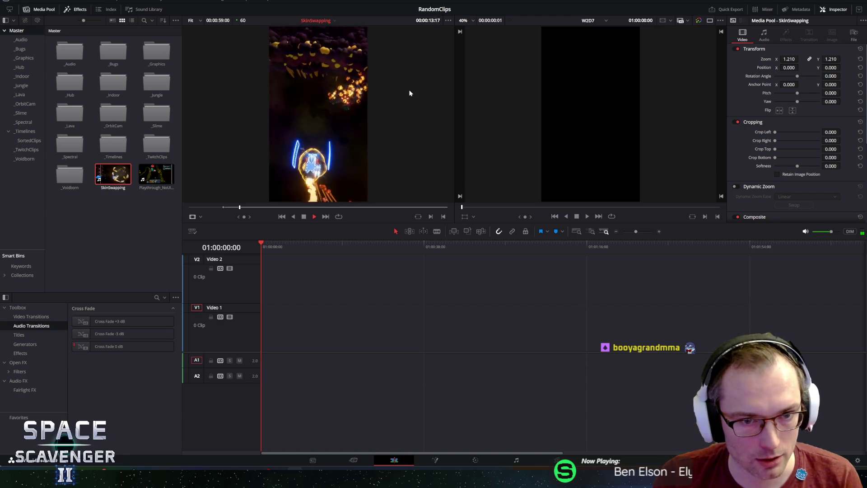
pyautogui.press('space')
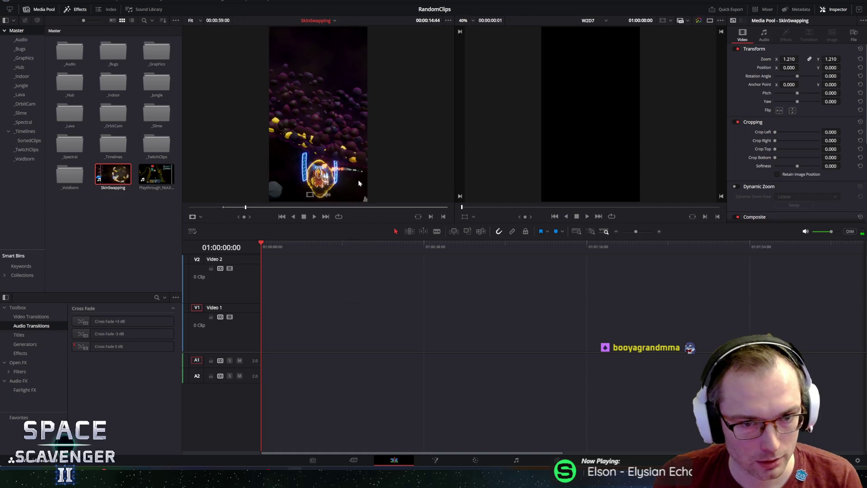
pyautogui.press('j')
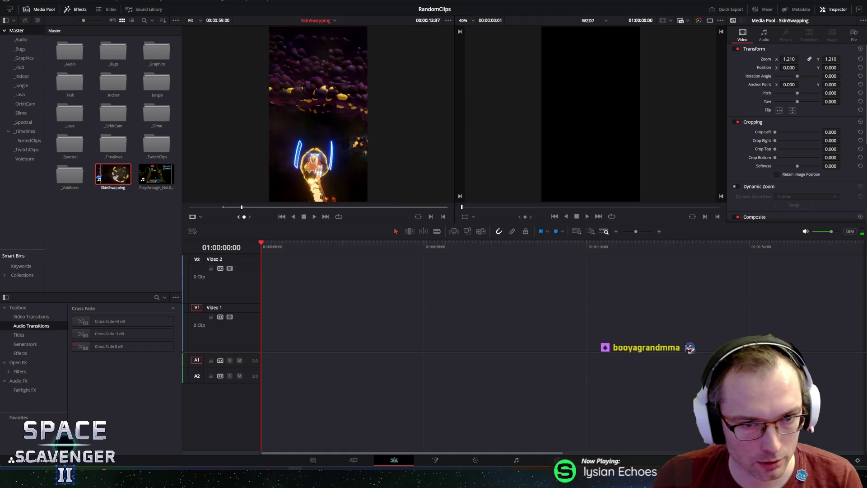
pyautogui.press('l')
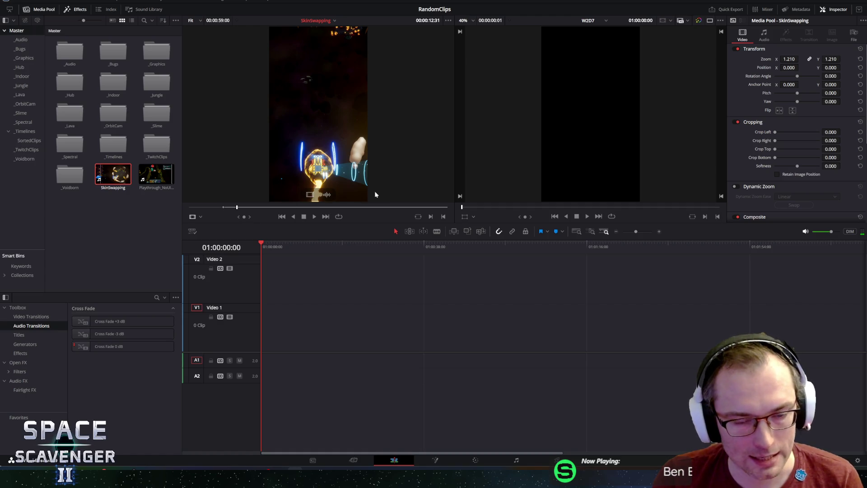
pyautogui.press('o')
pyautogui.moveTo(319, 194)
pyautogui.mouseDown()
pyautogui.moveTo(337, 343)
pyautogui.moveTo(262, 347)
pyautogui.mouseUp()
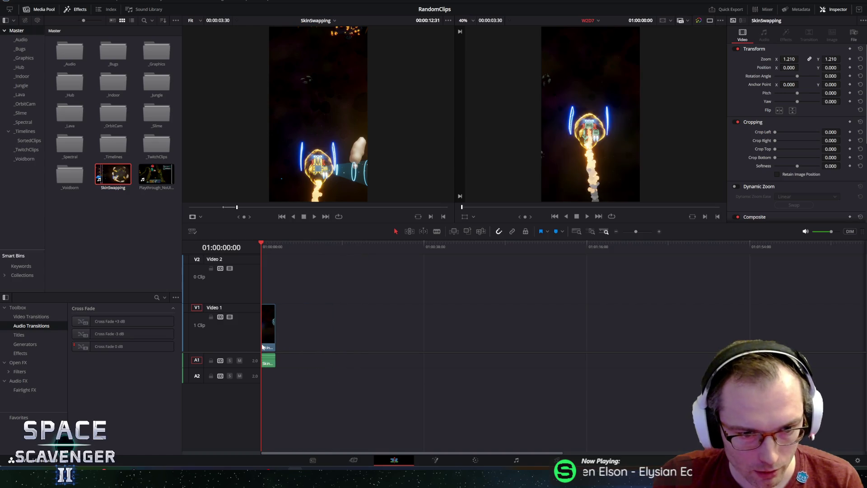
# Play back the SkinSwapping clip and scrub the timeline between 01:00:01:25 and 01:00:01:39.
pyautogui.click(267, 245)
pyautogui.press('space')
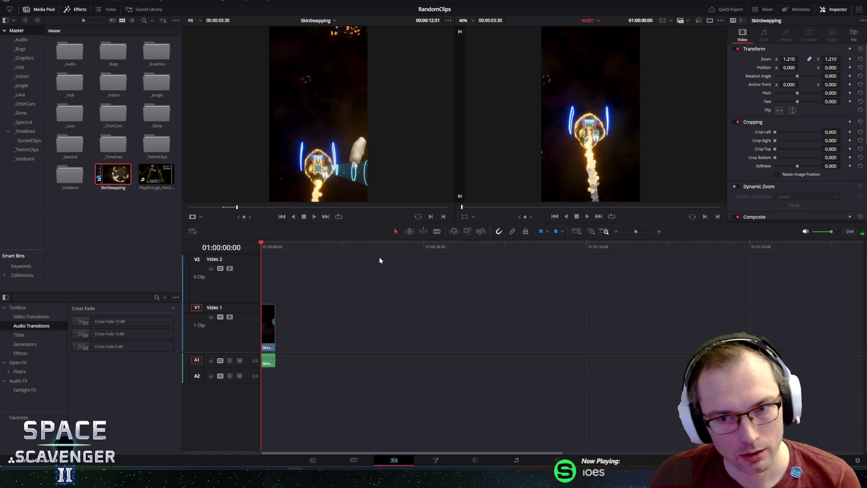
pyautogui.press('space')
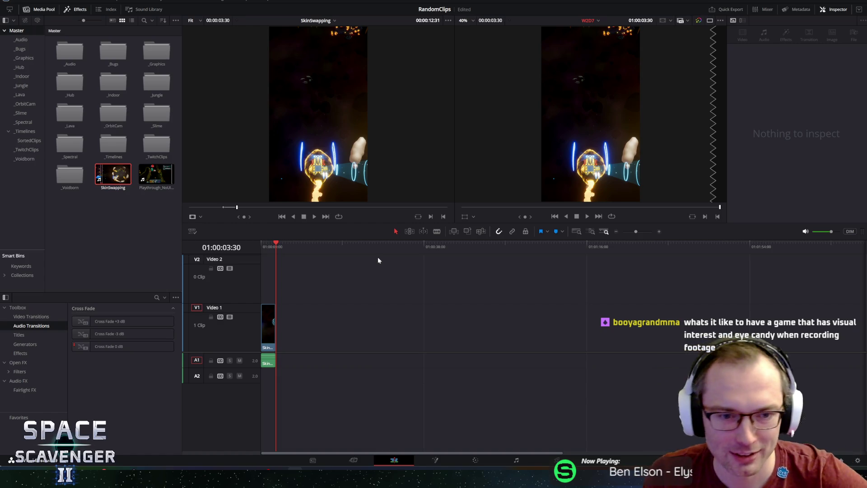
pyautogui.click(267, 245)
pyautogui.moveTo(267, 244); pyautogui.dragTo(269, 245)
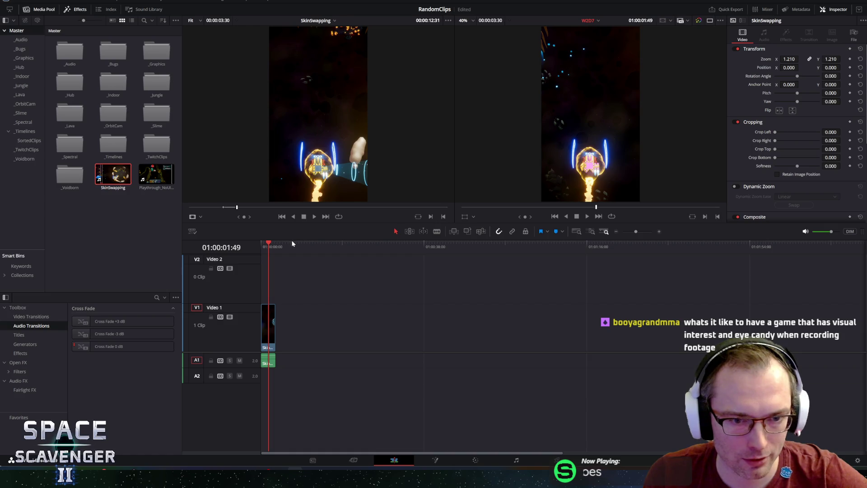
# Give the viewers more height, enlarge the track area to show Video 2, and fit the image.
pyautogui.moveTo(294, 238); pyautogui.dragTo(299, 250)
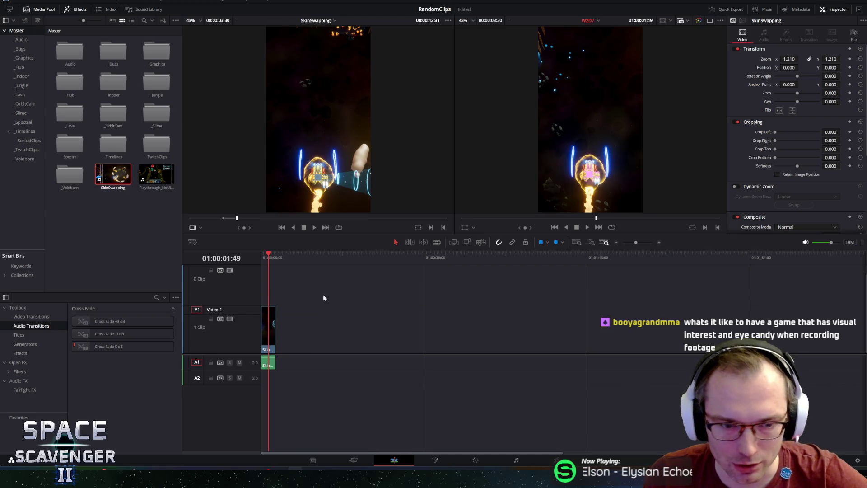
pyautogui.moveTo(223, 354); pyautogui.dragTo(222, 380)
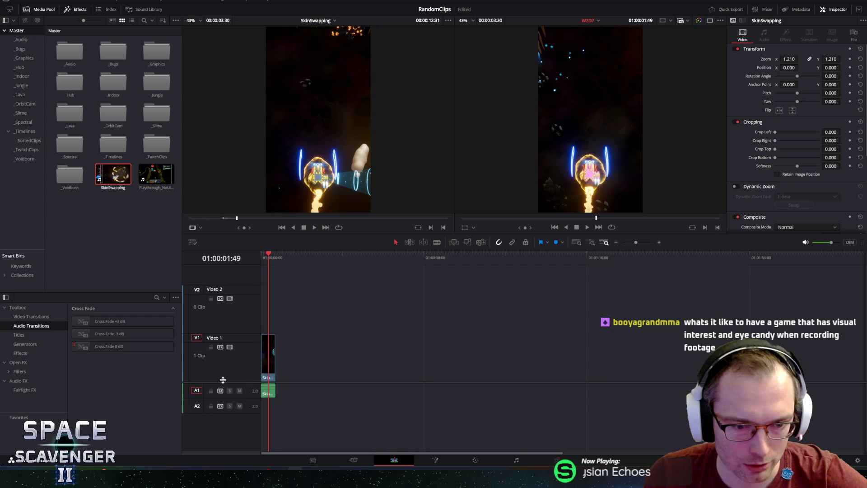
pyautogui.hotkey('shift', 'z')
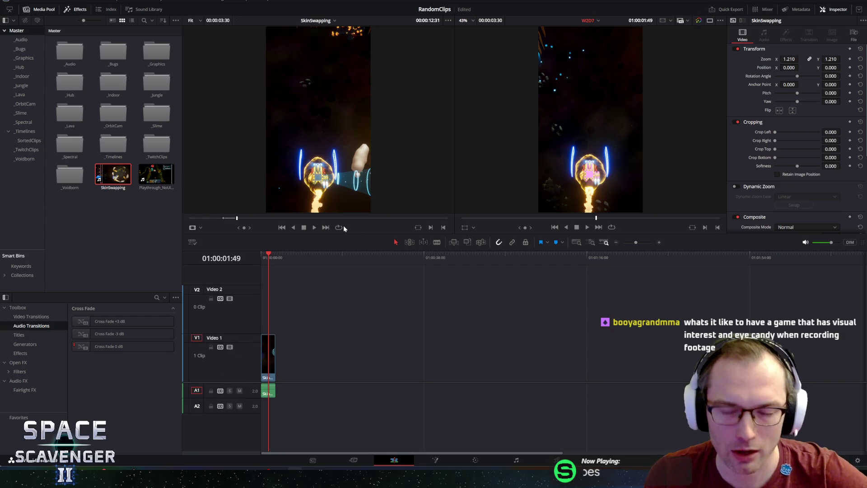
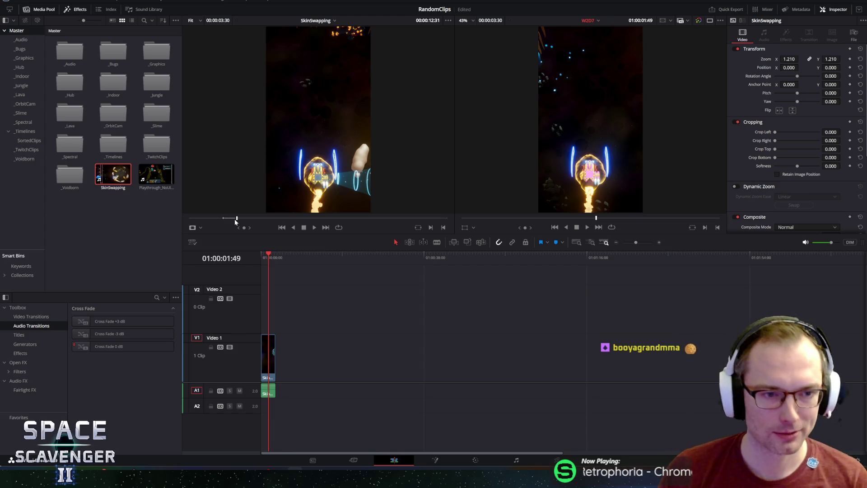
# Replay the SkinSwapping timeline from its start several times to review it.
pyautogui.click(263, 256)
pyautogui.press('space')
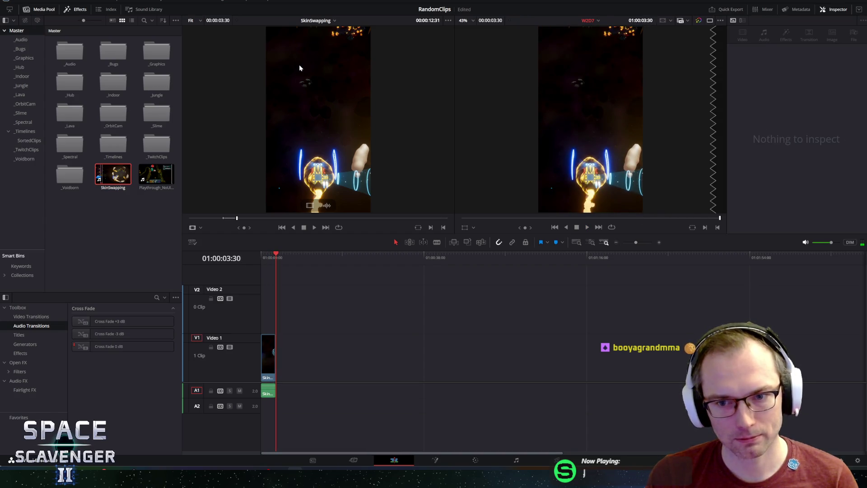
pyautogui.click(264, 256)
pyautogui.press('space')
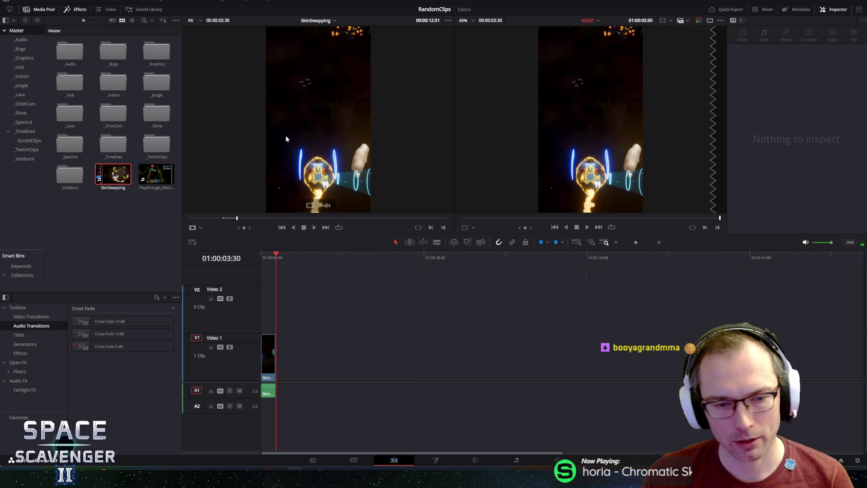
pyautogui.click(266, 256)
pyautogui.press('space')
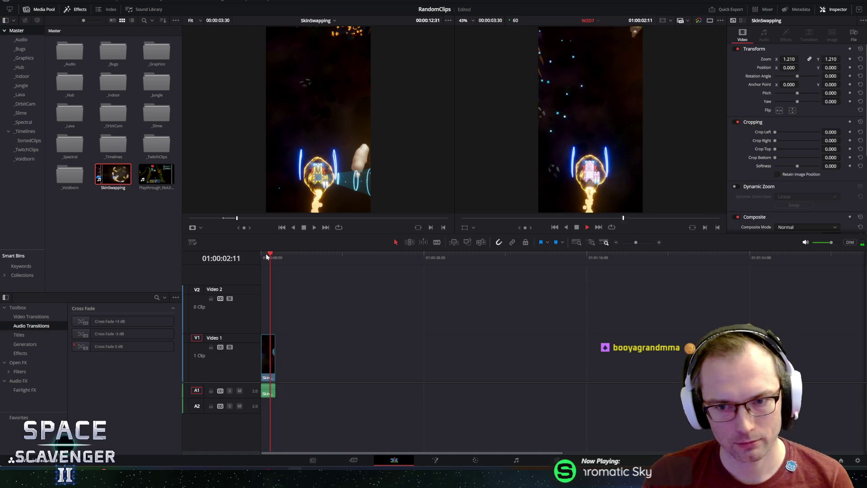
pyautogui.moveTo(282, 252); pyautogui.dragTo(266, 258)
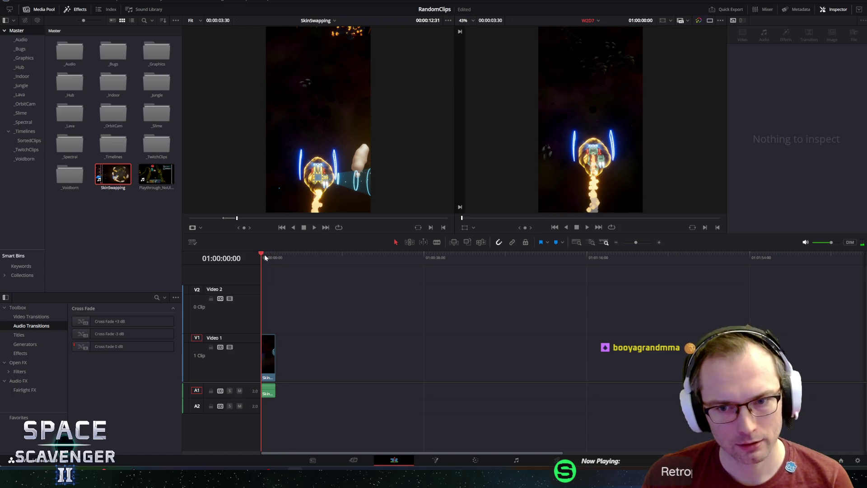
pyautogui.press('space')
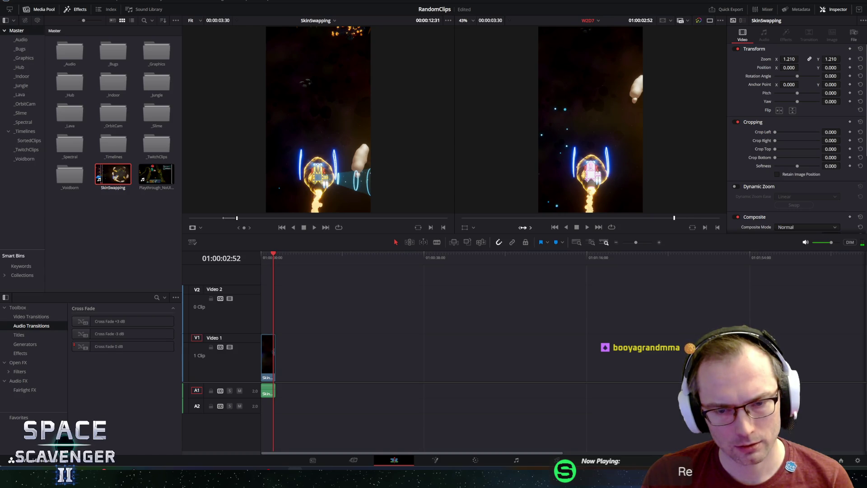
pyautogui.scroll(6, 365, 315)
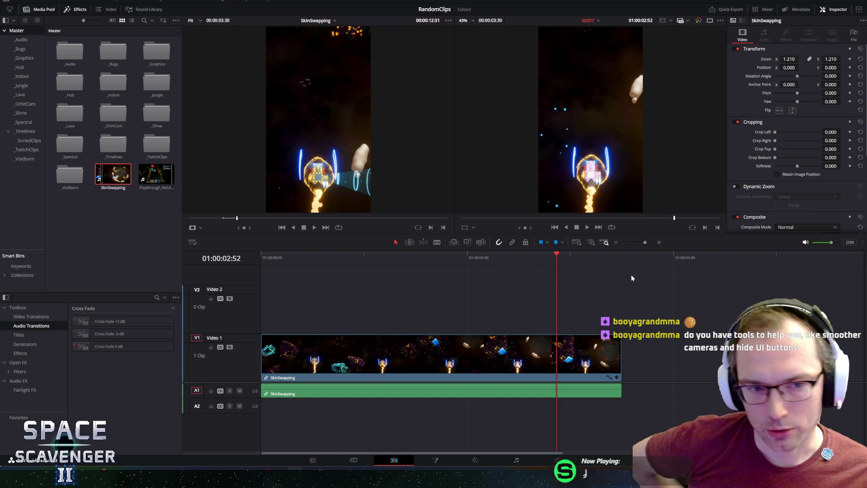
pyautogui.hotkey('alt', 'Tab')
pyautogui.press('Escape')
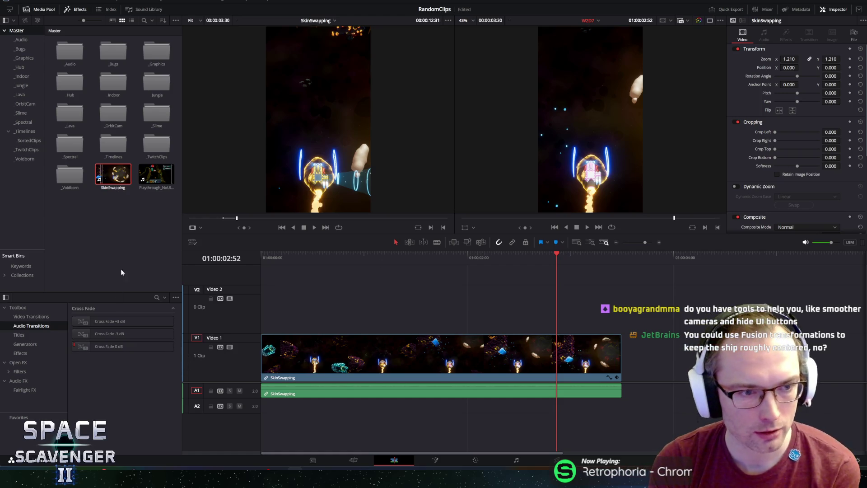
# Try a Desktop test clip after SkinSwapping, then delete its video and audio.
pyautogui.doubleClick(113, 113)
pyautogui.doubleClick(101, 52)
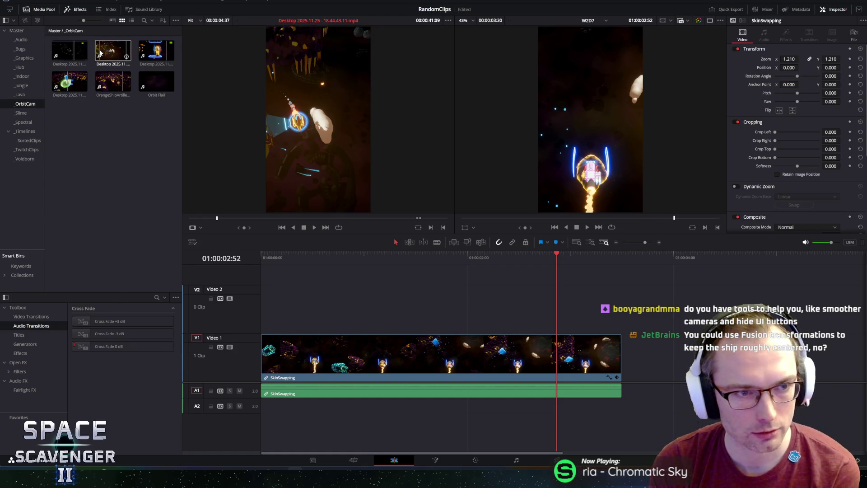
pyautogui.moveTo(101, 53); pyautogui.dragTo(673, 352)
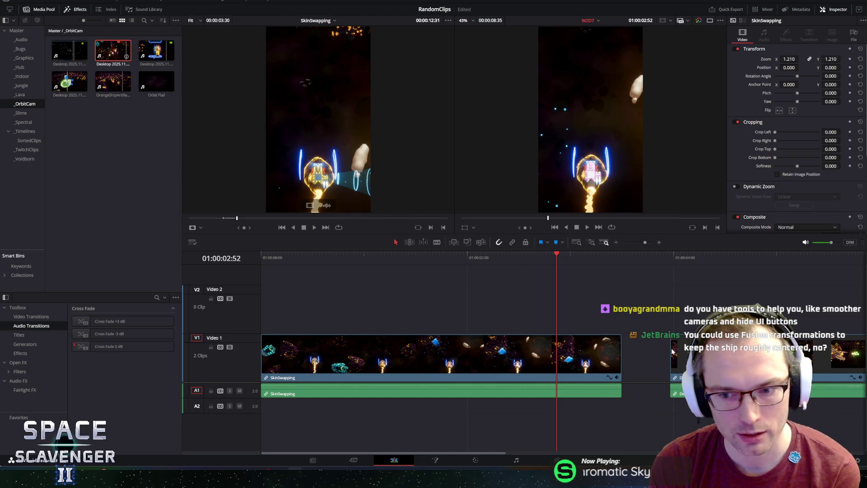
pyautogui.click(700, 247)
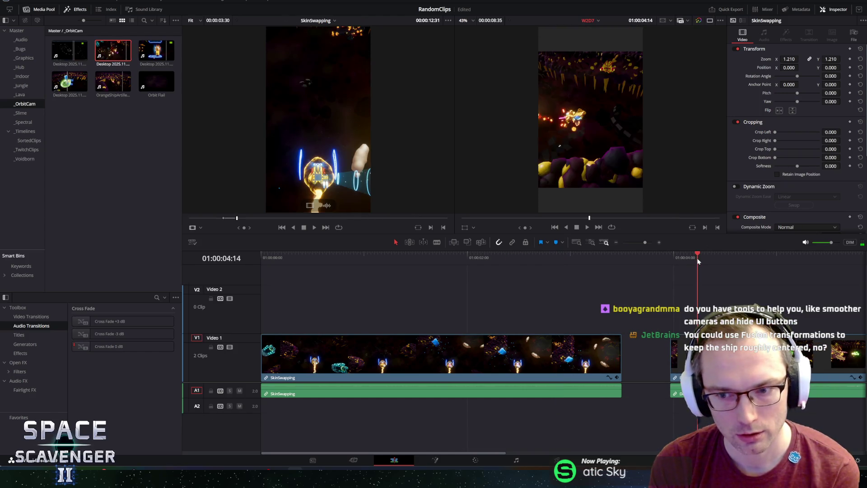
pyautogui.click(589, 227)
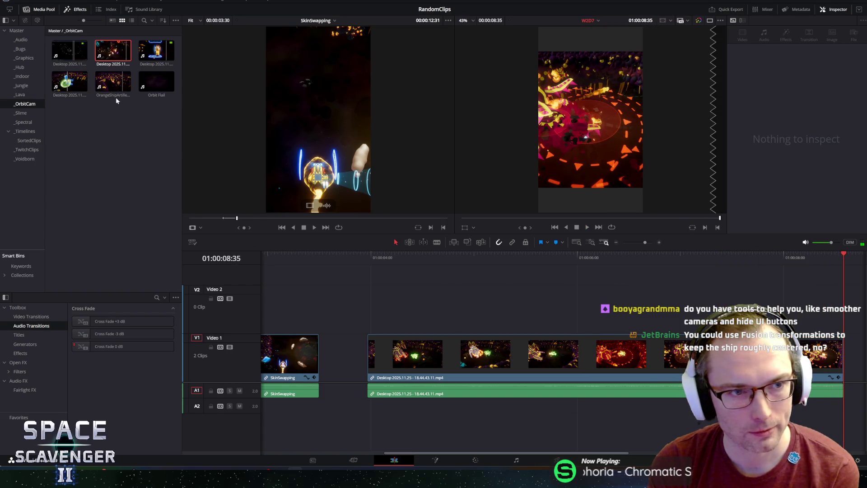
pyautogui.click(492, 354)
pyautogui.press('Delete')
pyautogui.click(522, 390)
pyautogui.press('Delete')
# Place OrangeShipArtilleryOrbit on V1 after SkinSwapping and play it back.
pyautogui.moveTo(112, 81)
pyautogui.mouseDown()
pyautogui.moveTo(451, 334)
pyautogui.moveTo(407, 357)
pyautogui.mouseUp()
pyautogui.click(396, 254)
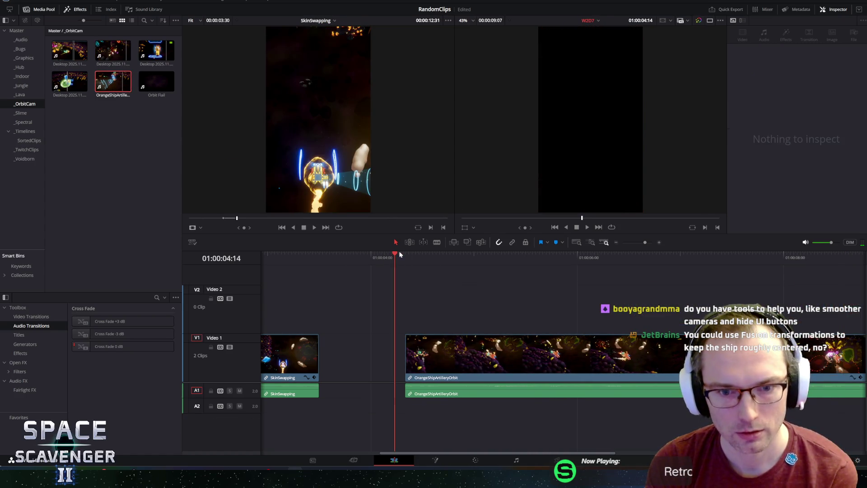
pyautogui.press('space')
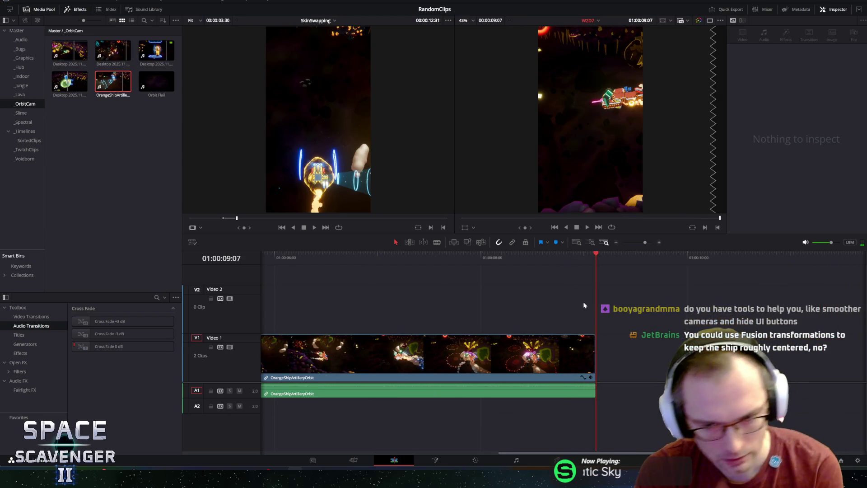
pyautogui.scroll(-3, 544, 307)
pyautogui.click(403, 356)
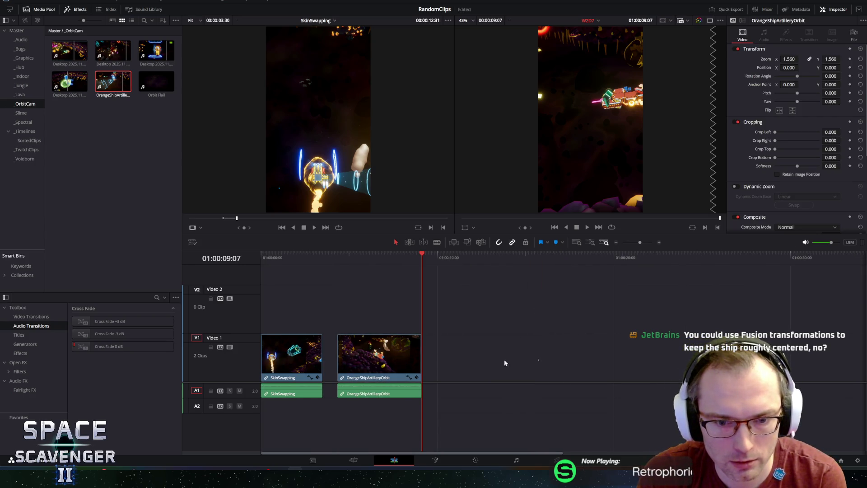
# Extend OrangeShipArtilleryOrbit's end, trim its start much later, and check frames around the new start.
pyautogui.click(413, 367)
pyautogui.moveTo(417, 363)
pyautogui.mouseDown()
pyautogui.moveTo(662, 362)
pyautogui.moveTo(643, 358)
pyautogui.mouseUp()
pyautogui.moveTo(339, 357); pyautogui.dragTo(627, 355)
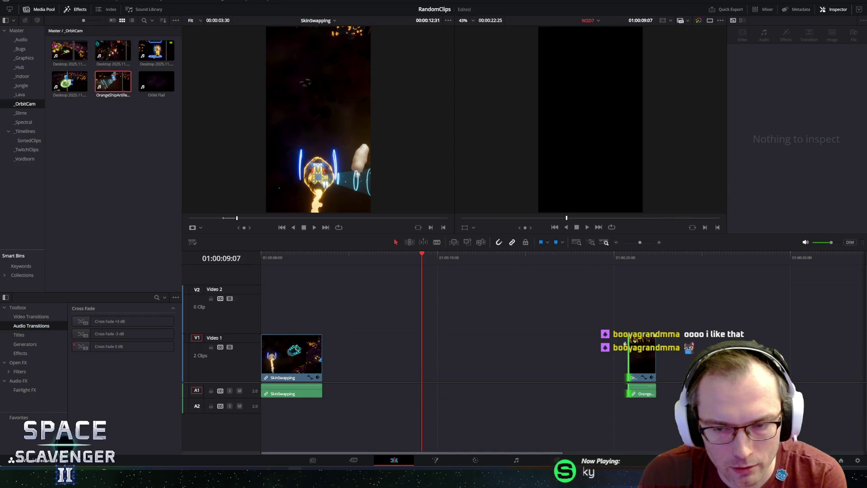
pyautogui.click(628, 255)
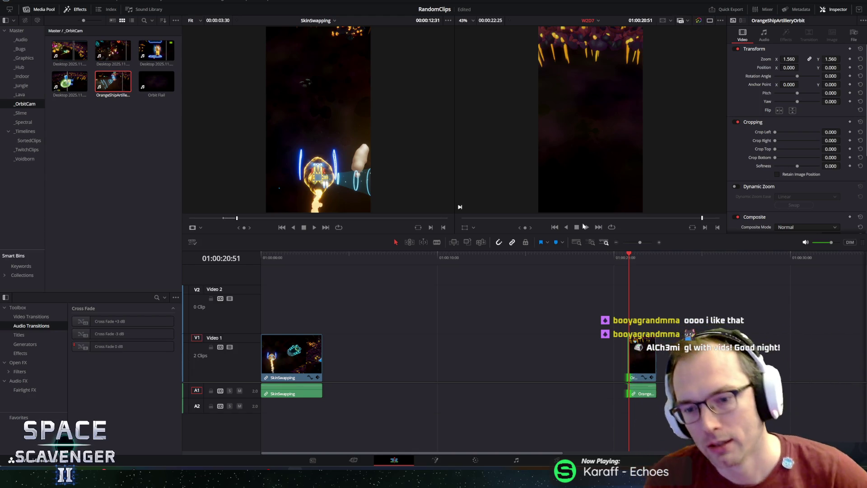
pyautogui.click(624, 255)
pyautogui.click(628, 257)
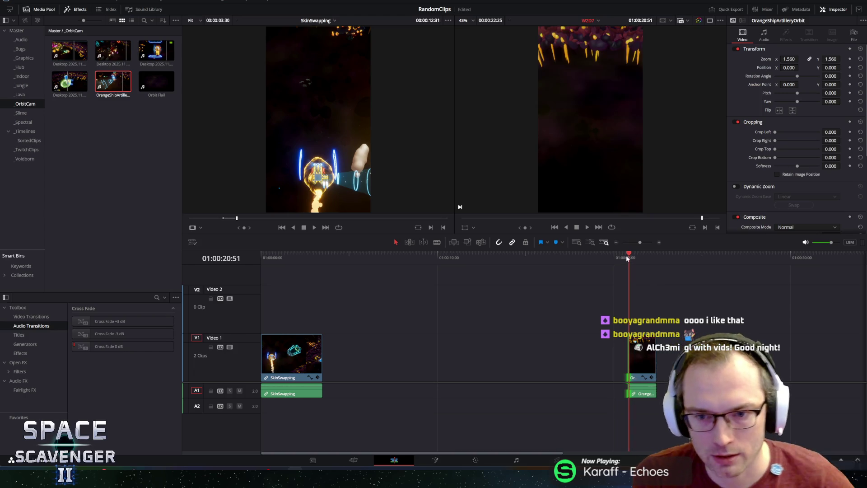
pyautogui.click(624, 257)
pyautogui.click(627, 257)
pyautogui.press('space')
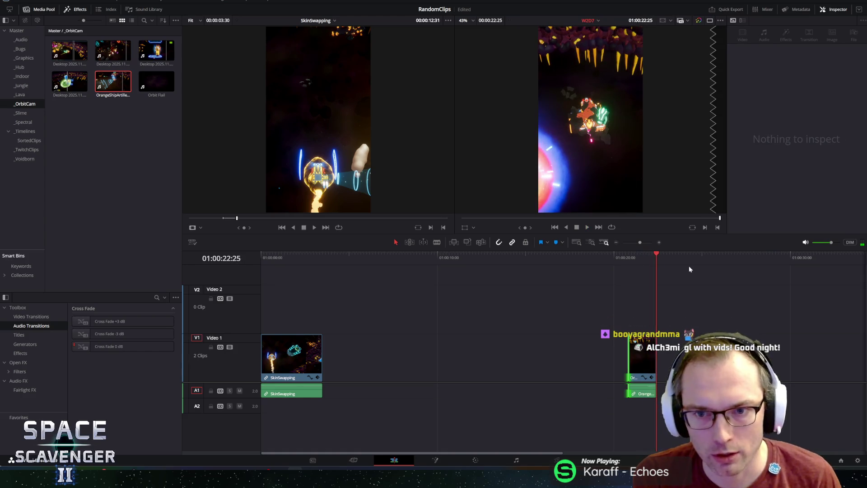
# Lengthen the clip's end again, then delete OrangeShipArtilleryOrbit from the timeline.
pyautogui.click(658, 354)
pyautogui.moveTo(658, 355); pyautogui.dragTo(701, 354)
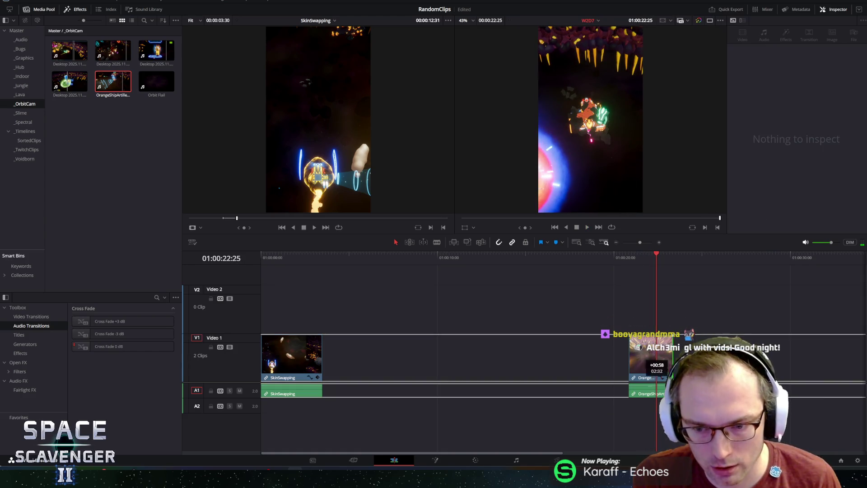
pyautogui.click(624, 256)
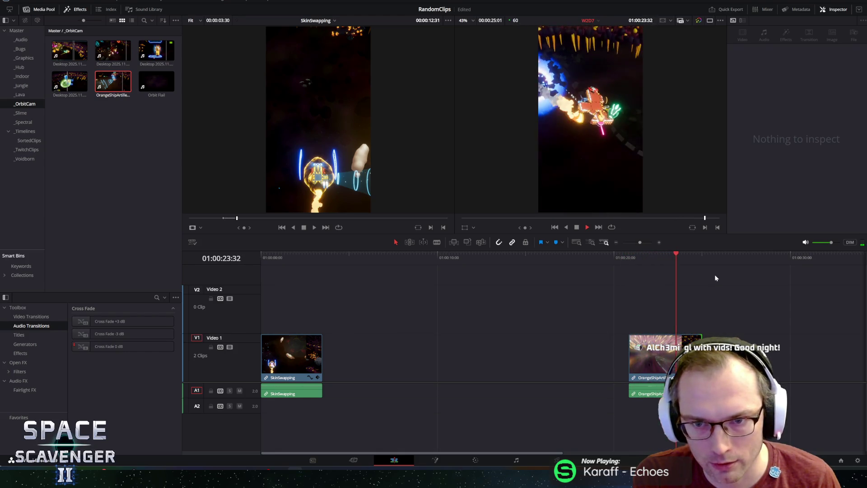
pyautogui.click(690, 364)
pyautogui.scroll(-3, 610, 359)
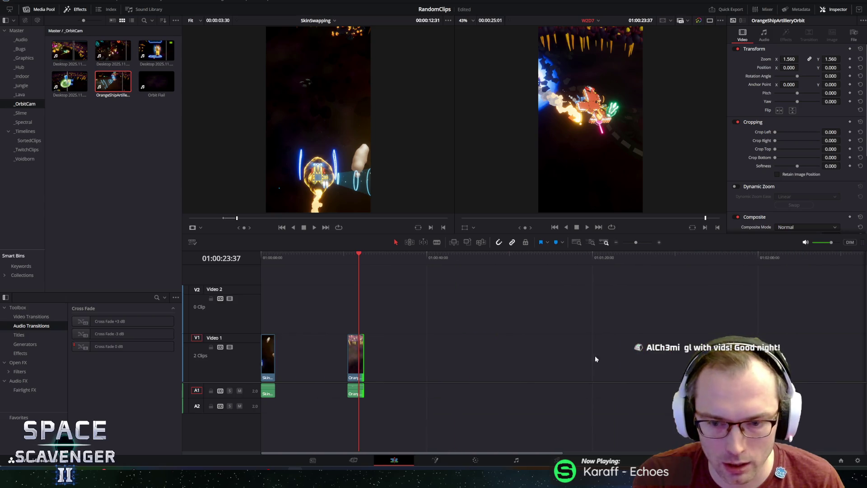
pyautogui.moveTo(365, 362); pyautogui.dragTo(624, 362)
pyautogui.press('Delete')
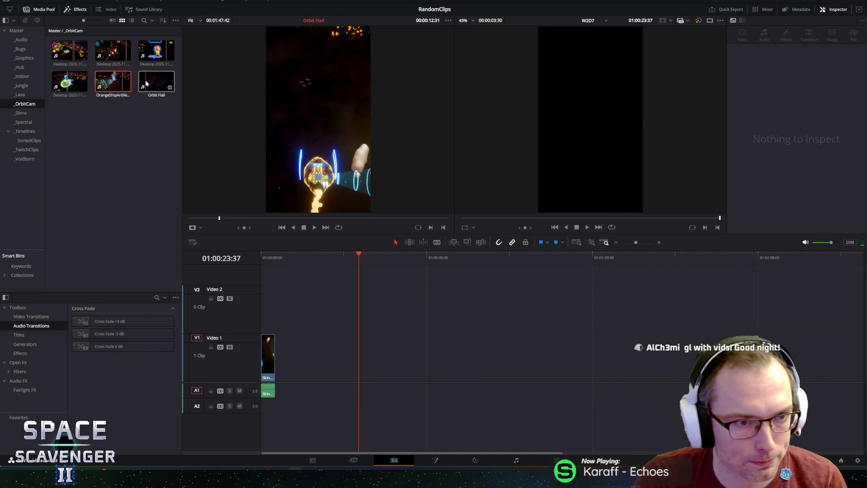
pyautogui.moveTo(156, 51); pyautogui.dragTo(374, 342)
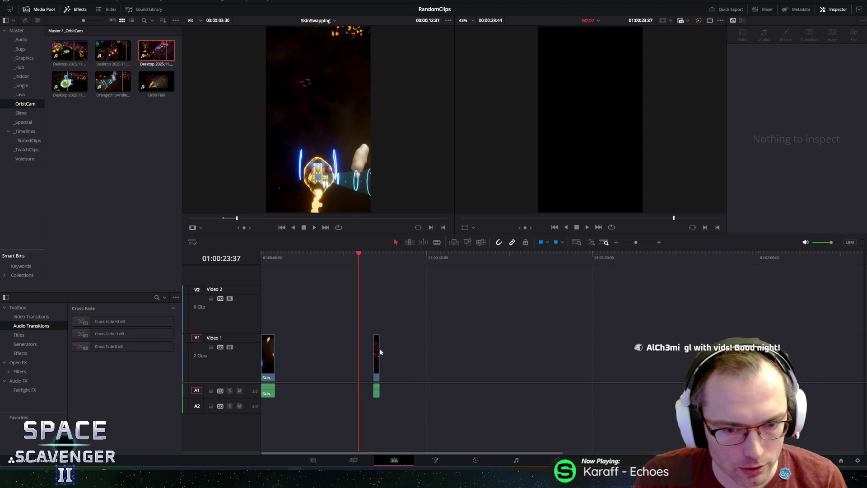
pyautogui.click(378, 356)
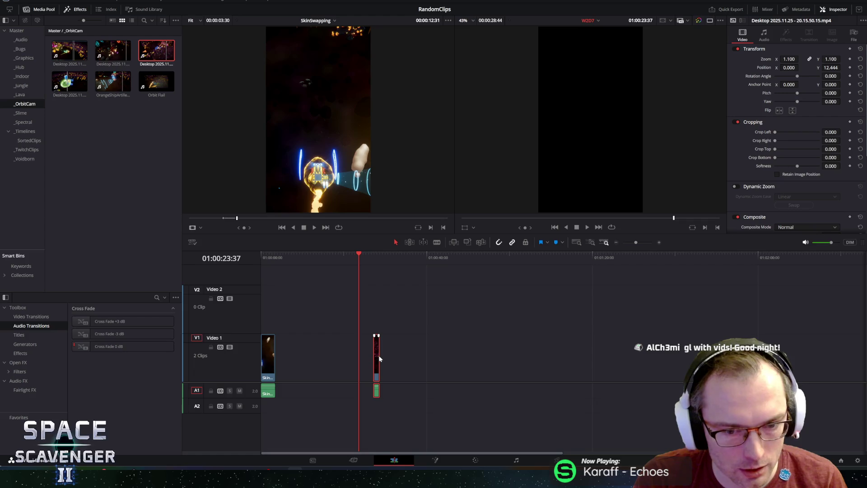
pyautogui.press('Delete')
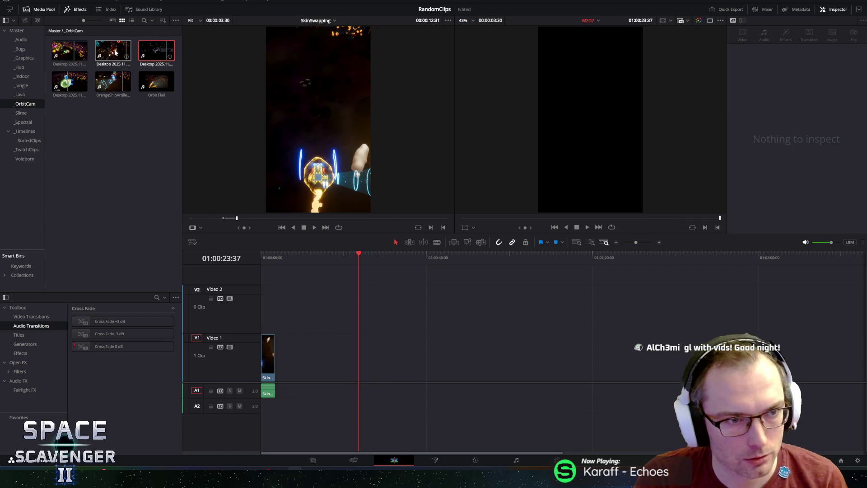
pyautogui.moveTo(153, 53); pyautogui.dragTo(431, 311)
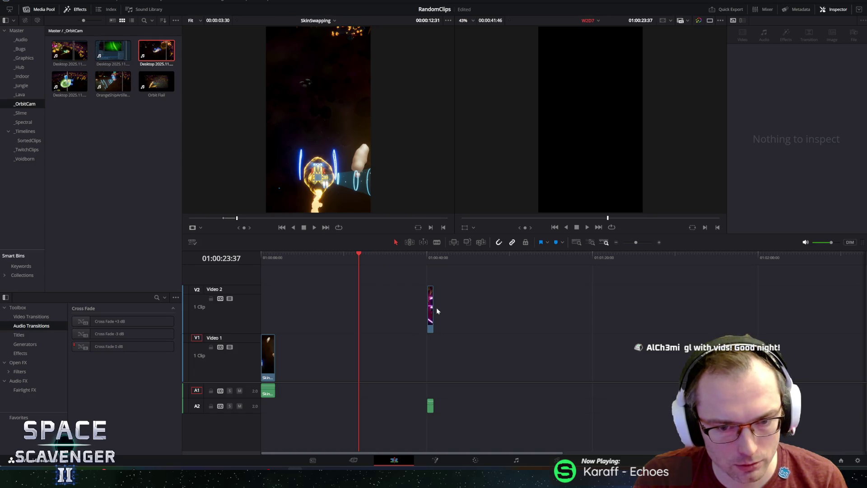
pyautogui.scroll(2, 502, 310)
pyautogui.moveTo(596, 308); pyautogui.dragTo(829, 310)
pyautogui.moveTo(583, 310)
pyautogui.mouseDown()
pyautogui.moveTo(300, 311)
pyautogui.moveTo(560, 318)
pyautogui.moveTo(314, 318)
pyautogui.mouseUp()
pyautogui.click(454, 317)
pyautogui.scroll(-2, 454, 311)
pyautogui.scroll(-1, 388, 321)
pyautogui.scroll(-2, 289, 305)
pyautogui.moveTo(518, 385)
pyautogui.mouseDown()
pyautogui.moveTo(638, 300)
pyautogui.moveTo(649, 302)
pyautogui.mouseUp()
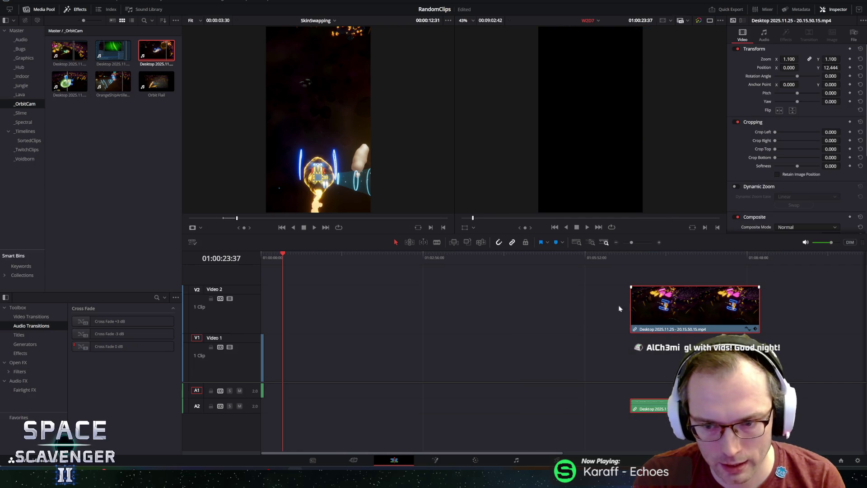
pyautogui.rightClick(654, 297)
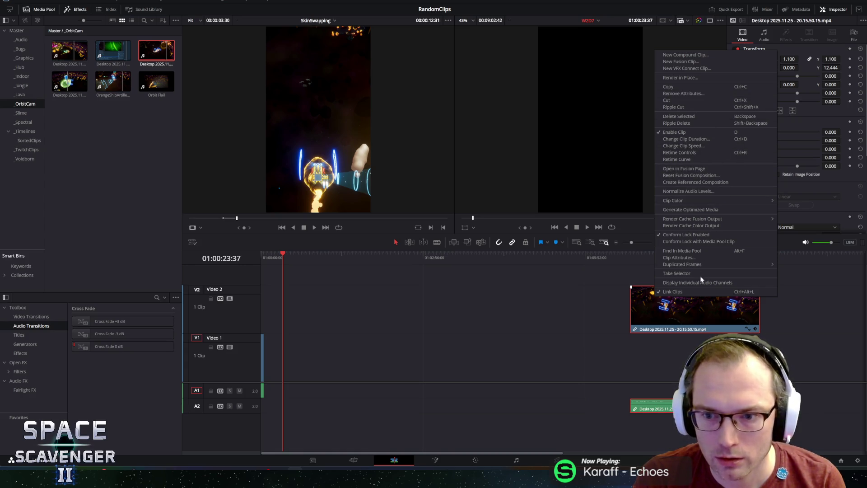
pyautogui.click(714, 250)
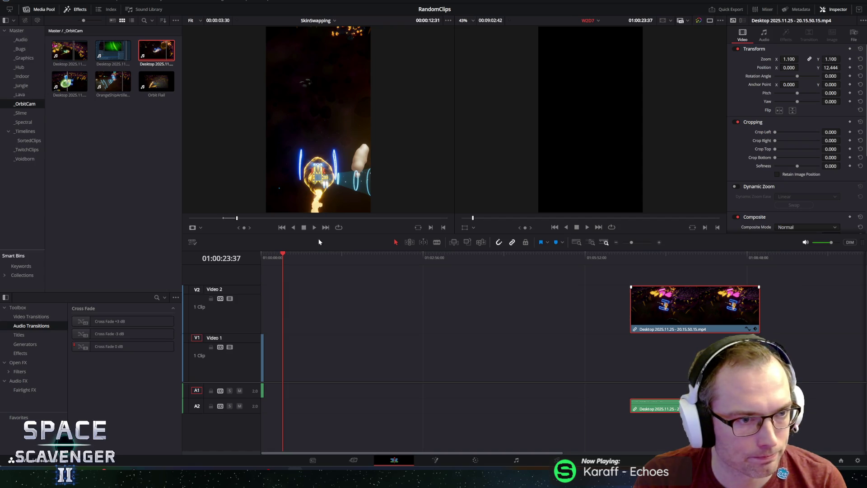
# Delete the Video 2 clip and place two Media Pool clips on Video 1.
pyautogui.press('Delete')
pyautogui.click(125, 55)
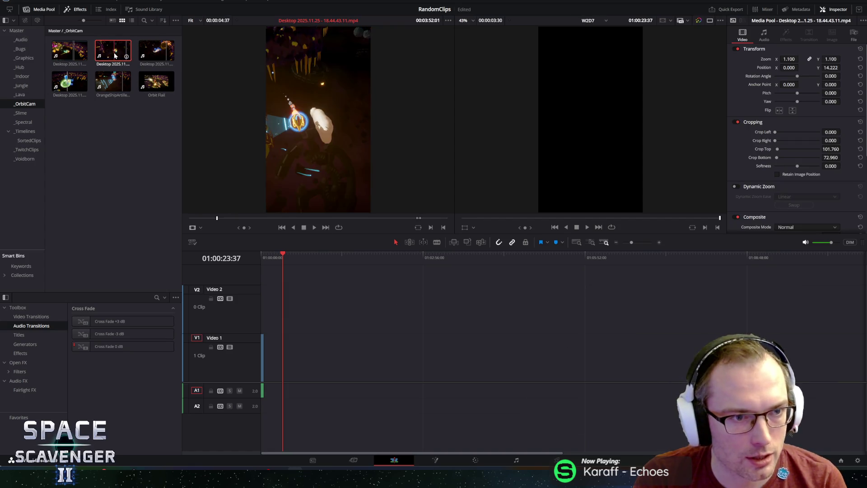
pyautogui.moveTo(104, 50)
pyautogui.mouseDown()
pyautogui.moveTo(357, 316)
pyautogui.moveTo(341, 370)
pyautogui.mouseUp()
pyautogui.moveTo(86, 58); pyautogui.dragTo(402, 357)
# Extend the new clip's start by about 4:44, preview it, and move it further right.
pyautogui.scroll(3, 354, 349)
pyautogui.click(527, 364)
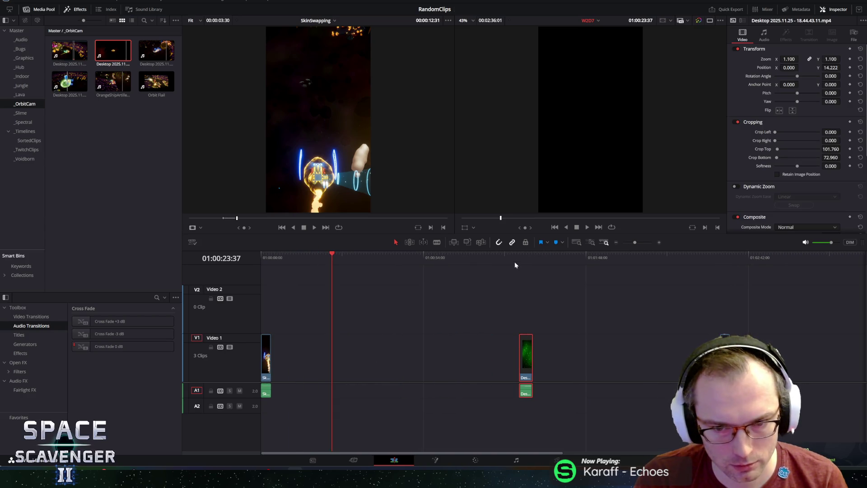
pyautogui.click(527, 258)
pyautogui.moveTo(520, 357)
pyautogui.mouseDown()
pyautogui.moveTo(470, 348)
pyautogui.moveTo(297, 354)
pyautogui.mouseUp()
pyautogui.click(425, 256)
pyautogui.moveTo(418, 256); pyautogui.dragTo(311, 270)
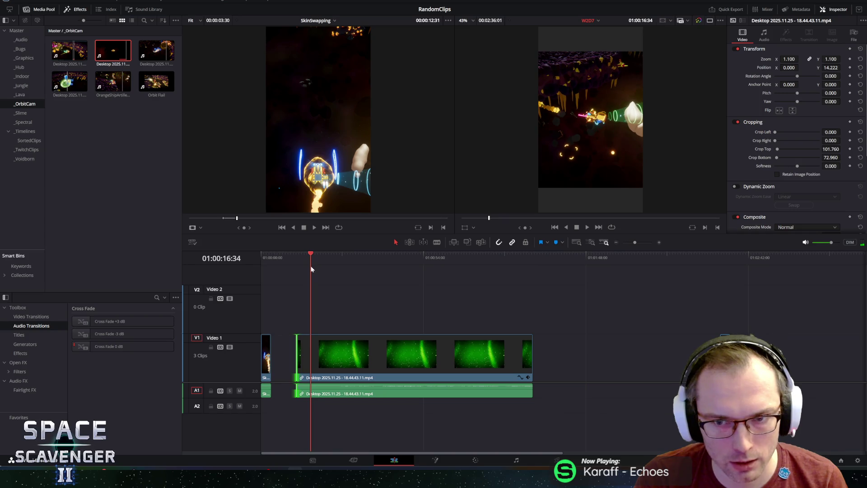
pyautogui.moveTo(370, 348)
pyautogui.mouseDown()
pyautogui.moveTo(565, 366)
pyautogui.moveTo(541, 360)
pyautogui.mouseUp()
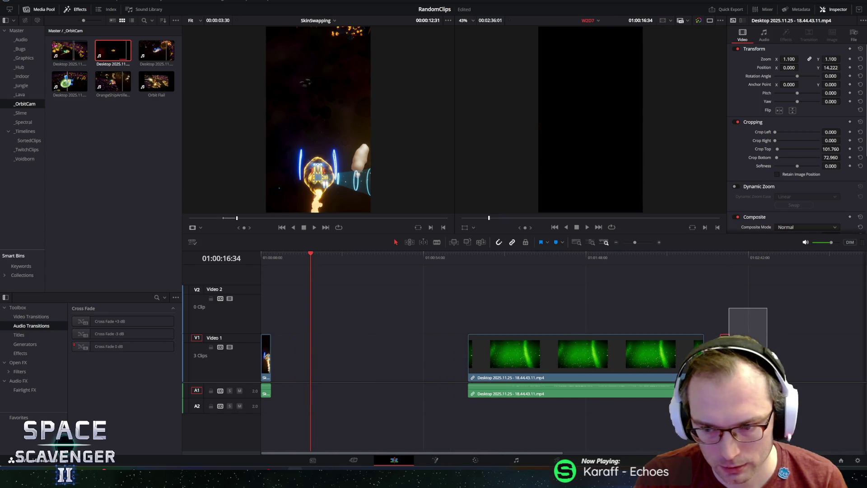
pyautogui.click(718, 289)
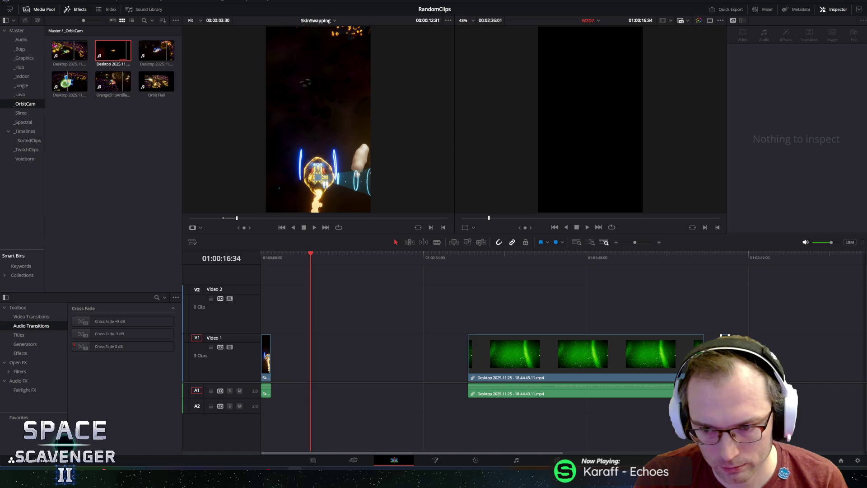
# Add another clip at the end of Video 1, play it back, and save the project.
pyautogui.moveTo(779, 368); pyautogui.dragTo(779, 368)
pyautogui.click(731, 258)
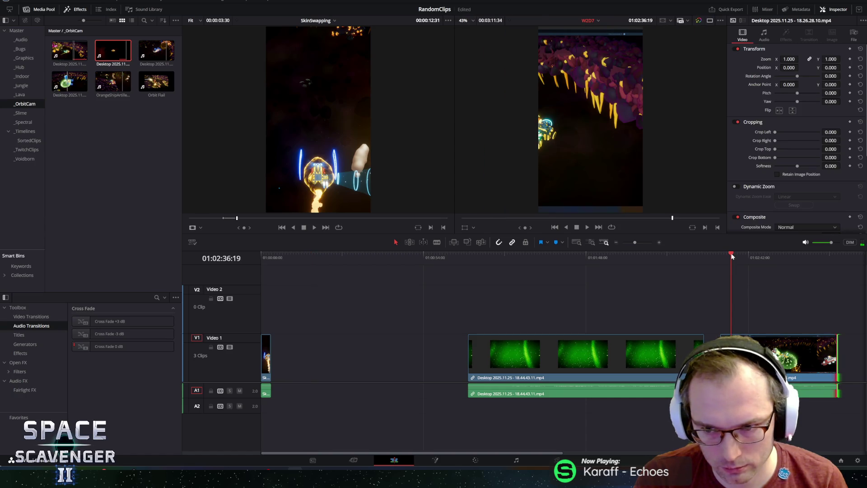
pyautogui.moveTo(767, 258); pyautogui.dragTo(781, 259)
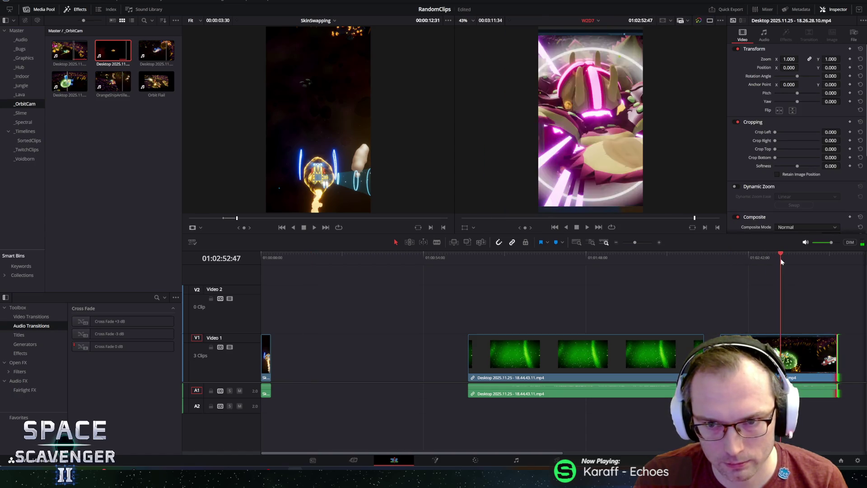
pyautogui.click(757, 255)
pyautogui.press('space')
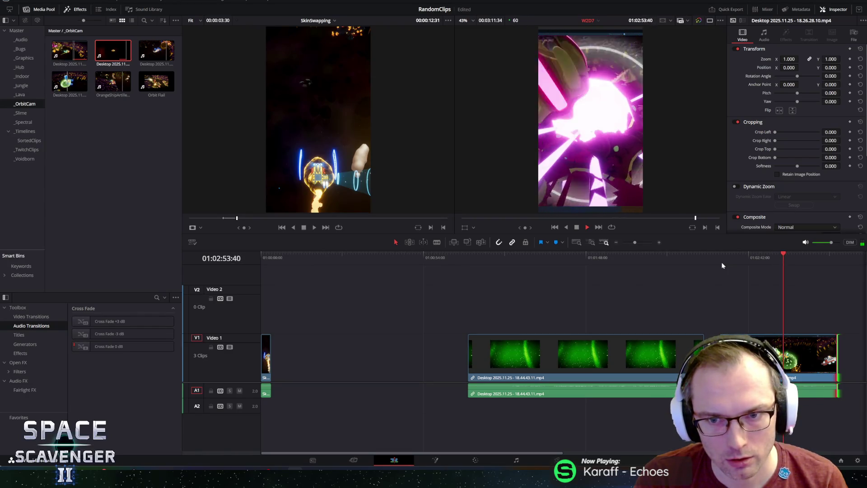
pyautogui.press('space')
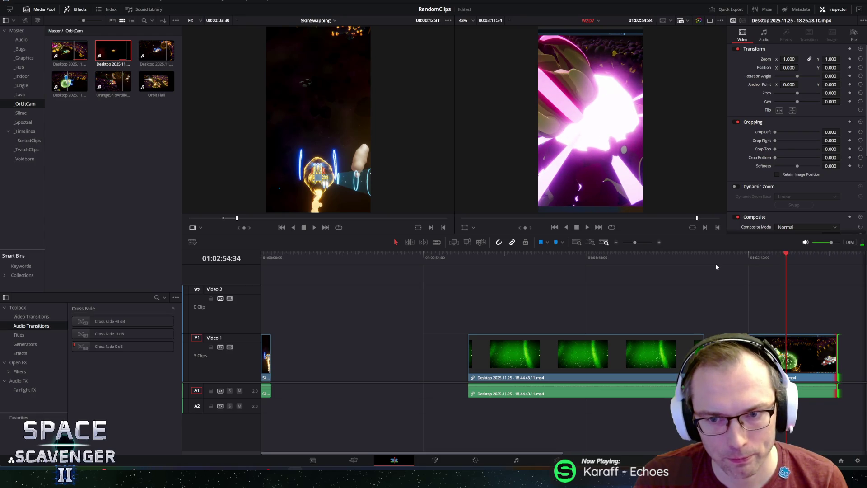
pyautogui.hotkey('ctrl', 's')
# Trim the end clip's start to the boss-fight moment, zoom it to 1.1, and review it.
pyautogui.moveTo(779, 256); pyautogui.dragTo(777, 257)
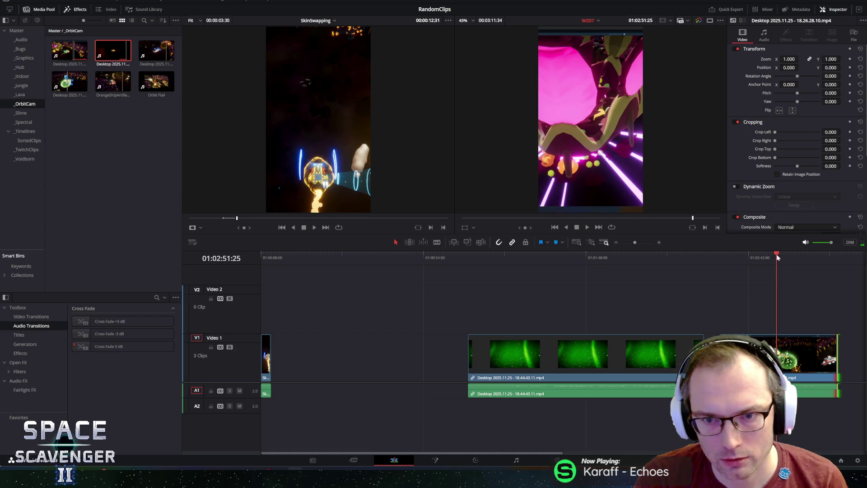
pyautogui.moveTo(721, 357); pyautogui.dragTo(777, 356)
pyautogui.moveTo(789, 59); pyautogui.dragTo(843, 67)
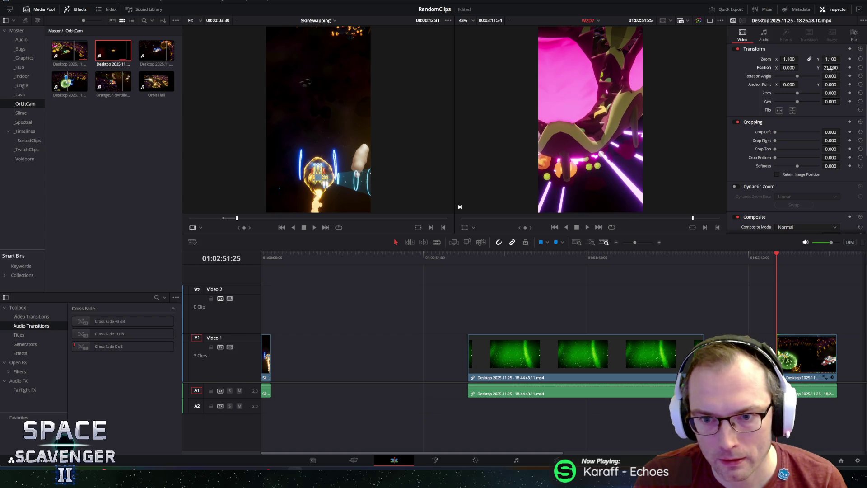
pyautogui.click(763, 254)
pyautogui.click(773, 256)
pyautogui.press('space')
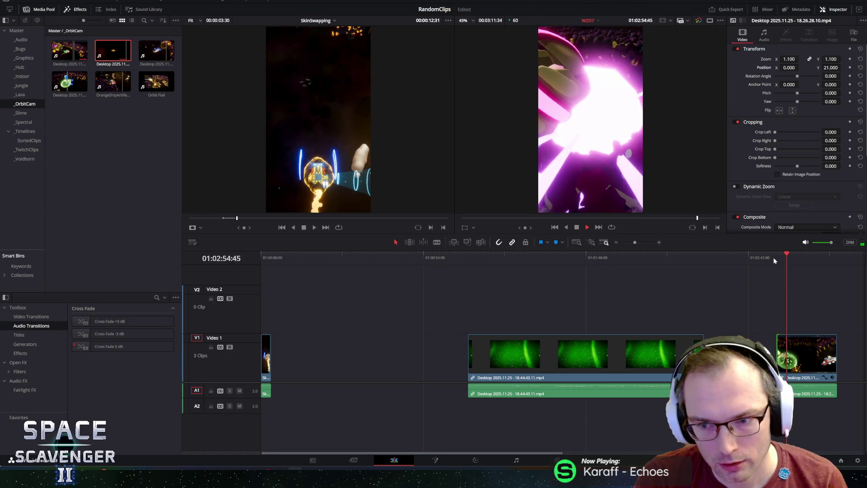
pyautogui.press('space')
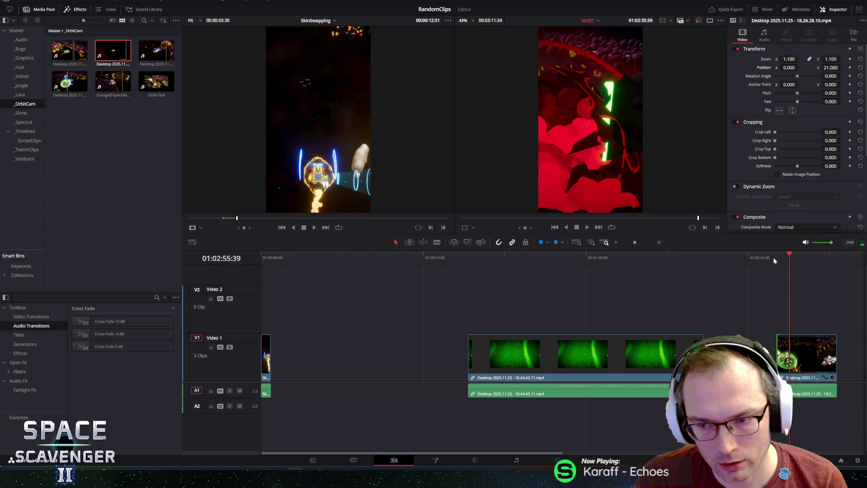
pyautogui.click(786, 256)
pyautogui.press('space')
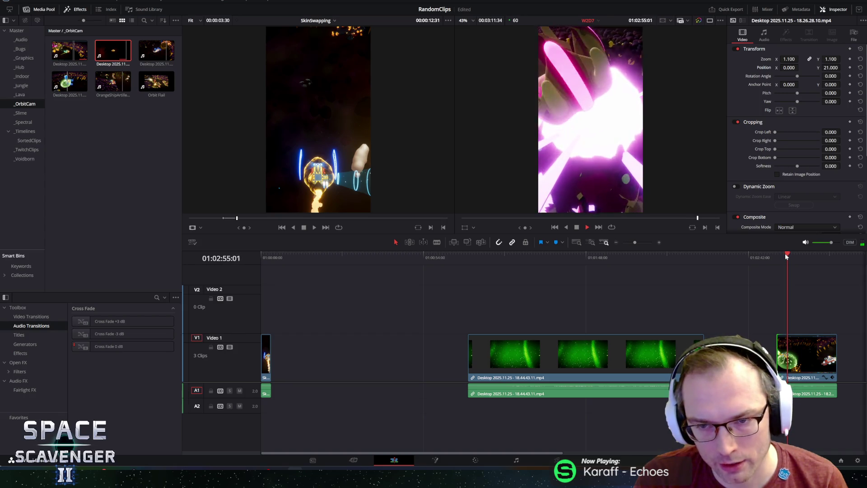
pyautogui.press('space')
pyautogui.press('space')
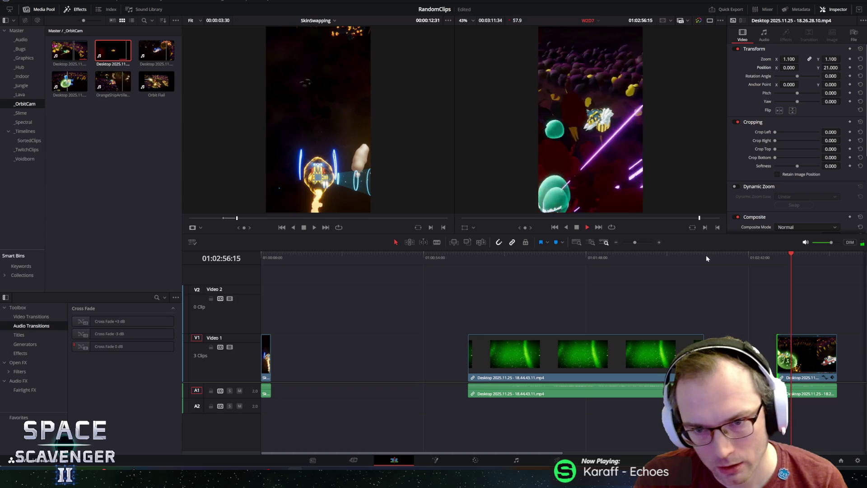
# Trim about 2:28 off the short clip's tail and move it to second place.
pyautogui.press('space')
pyautogui.moveTo(837, 335); pyautogui.dragTo(308, 357)
pyautogui.click(302, 257)
pyautogui.press('space')
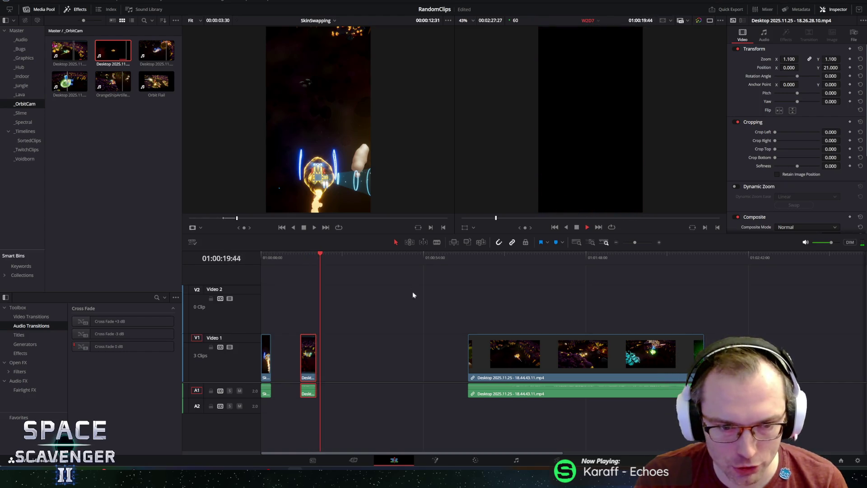
# Extend the long clip's start by 3:41, move it right, and zoom the timeline out.
pyautogui.click(482, 289)
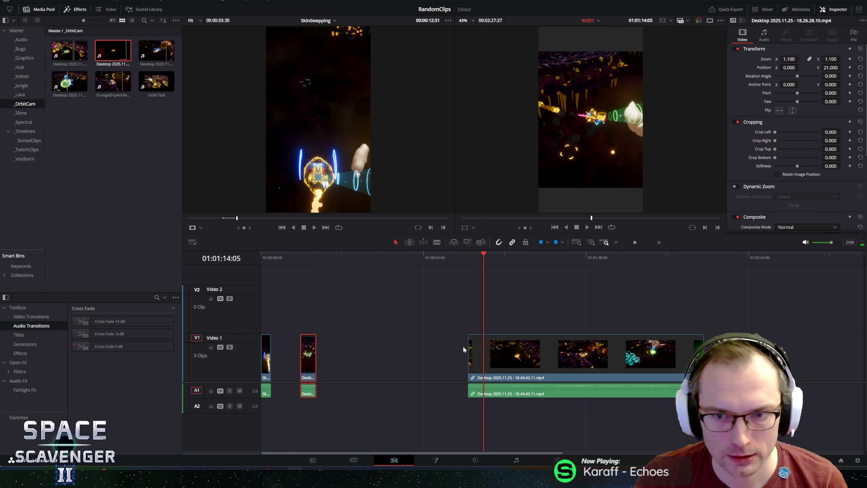
pyautogui.moveTo(470, 350); pyautogui.dragTo(332, 350)
pyautogui.click(348, 260)
pyautogui.moveTo(424, 357); pyautogui.dragTo(683, 358)
pyautogui.hotkey('ctrl', '-')
pyautogui.hotkey('ctrl', '-')
pyautogui.moveTo(397, 357); pyautogui.dragTo(629, 358)
pyautogui.moveTo(576, 360)
pyautogui.mouseDown()
pyautogui.moveTo(271, 360)
pyautogui.moveTo(321, 361)
pyautogui.mouseUp()
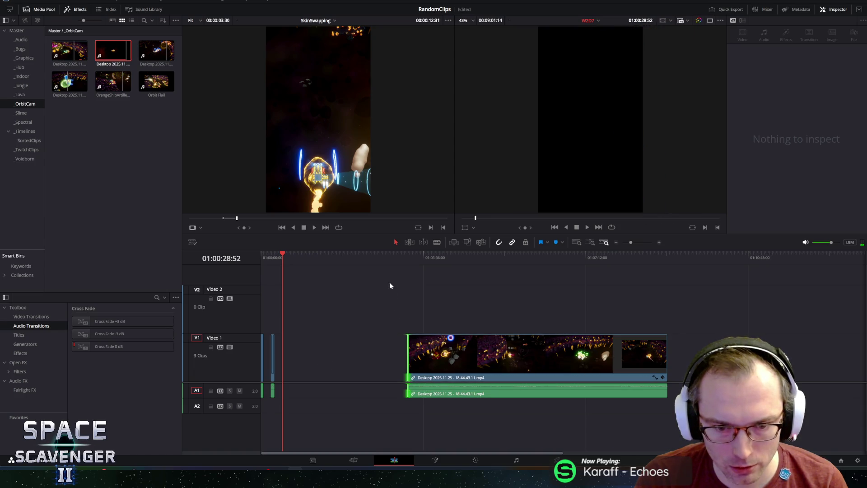
pyautogui.click(406, 256)
# Play the long clip from its new start, then open it on the Fusion page.
pyautogui.press('space')
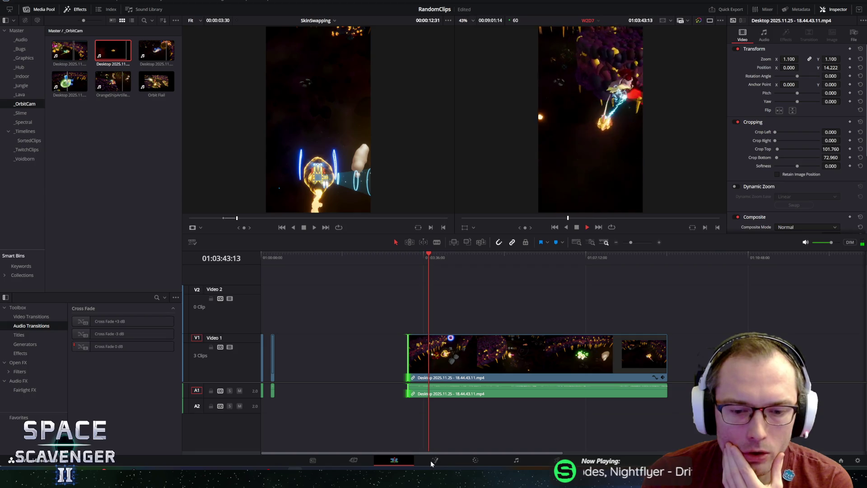
pyautogui.click(454, 256)
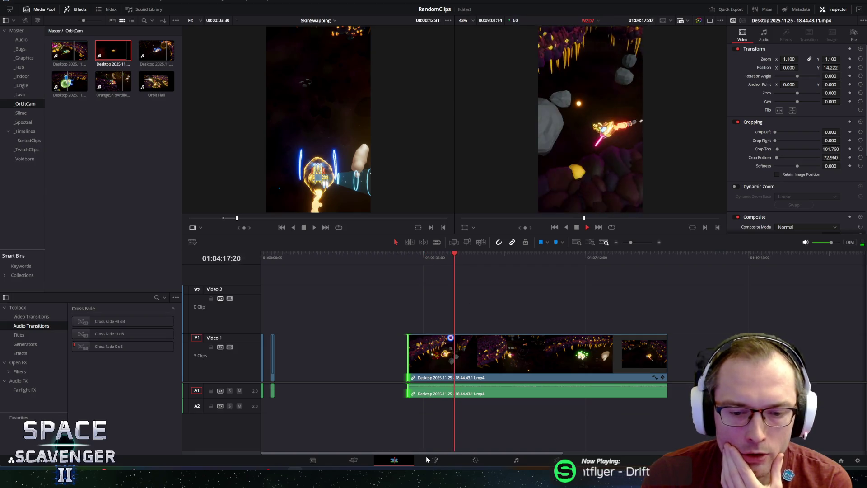
pyautogui.hotkey('ctrl', 'shift', 'a')
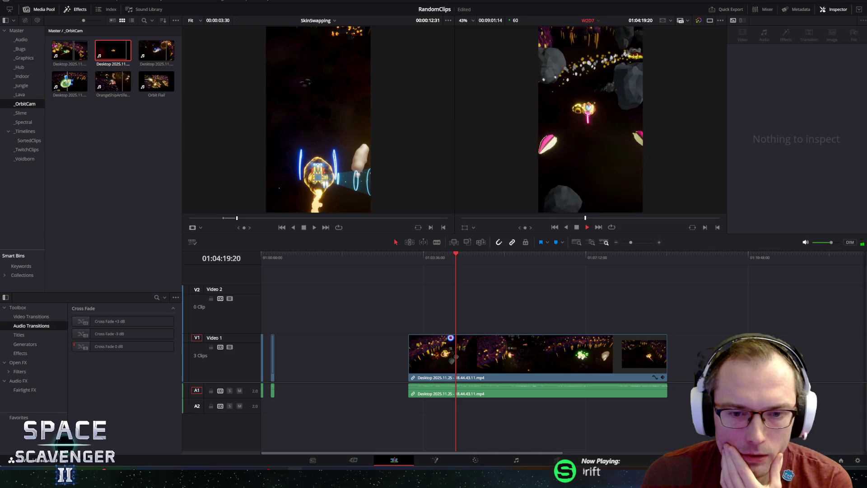
pyautogui.hotkey('shift', 'v')
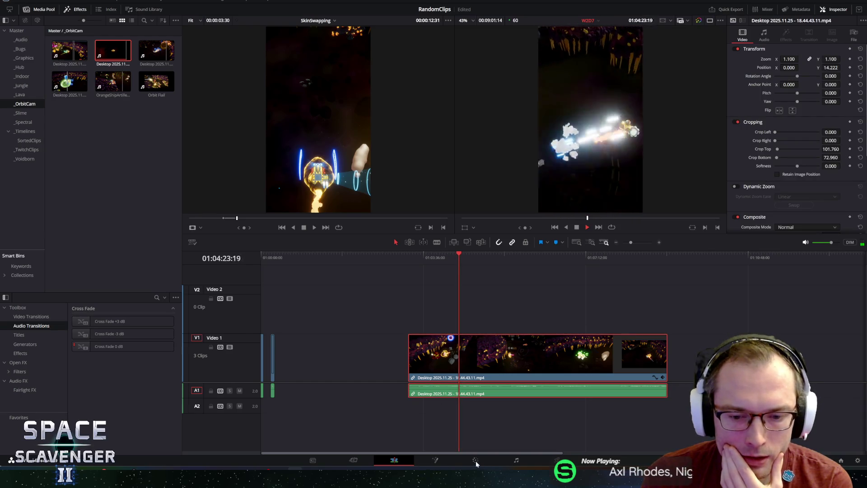
pyautogui.hotkey('ctrl', 'shift', 'a')
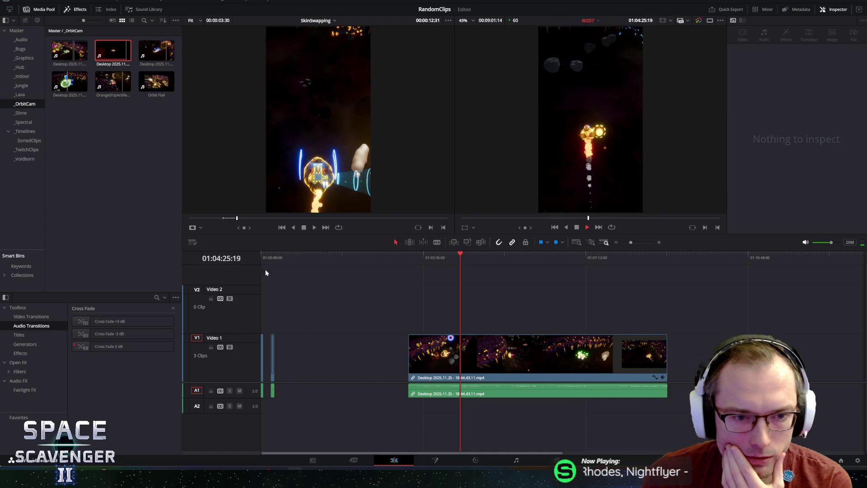
pyautogui.click(307, 231)
pyautogui.click(577, 228)
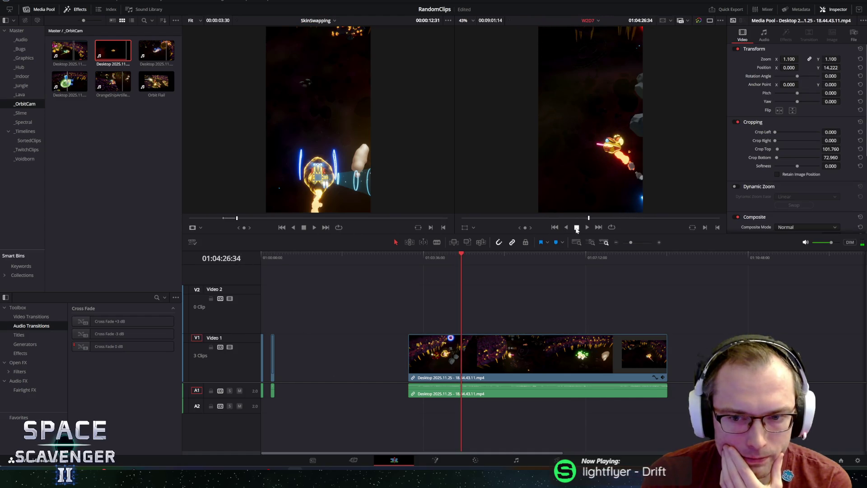
pyautogui.click(426, 462)
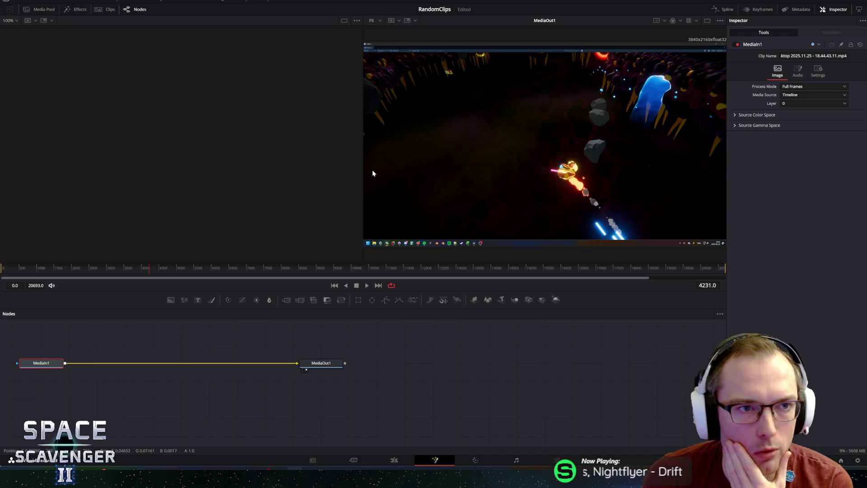
# Expand the source color space and gamma space settings in the Inspector.
pyautogui.click(735, 125)
pyautogui.click(736, 117)
pyautogui.click(735, 117)
pyautogui.click(735, 126)
pyautogui.click(735, 116)
pyautogui.click(736, 136)
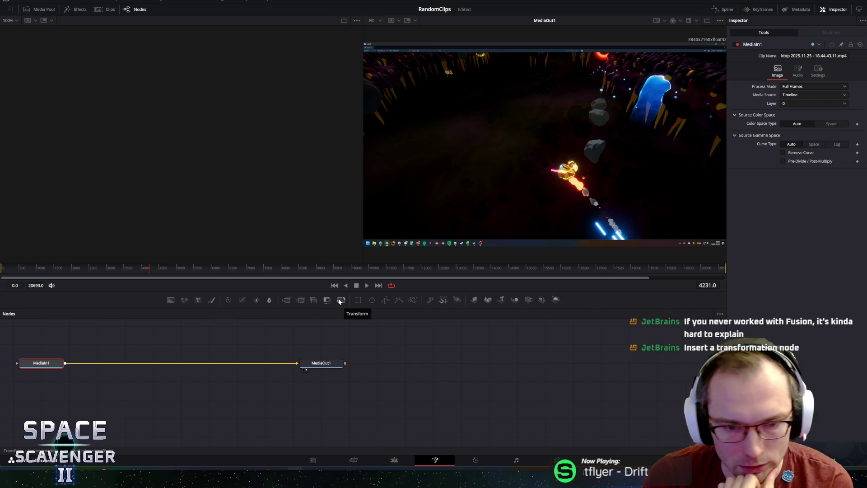
# Add a Transform1 node to the Fusion node graph and position it.
pyautogui.moveTo(340, 301)
pyautogui.mouseDown()
pyautogui.moveTo(354, 397)
pyautogui.moveTo(325, 400)
pyautogui.mouseUp()
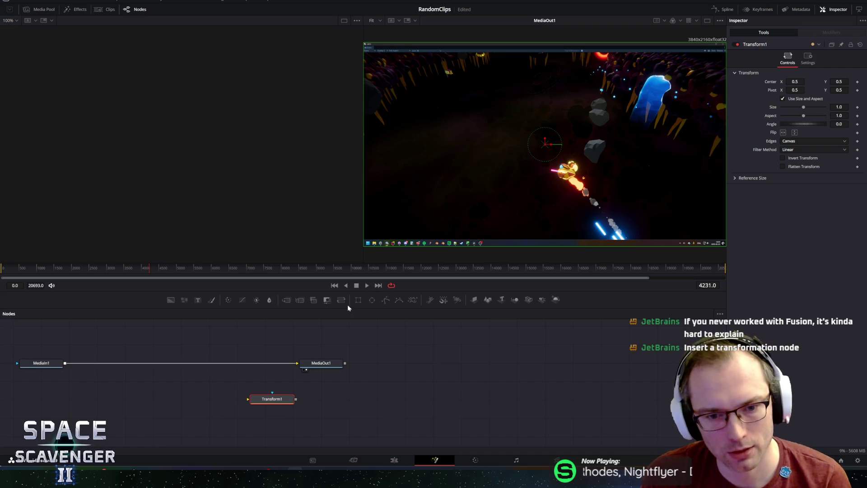
pyautogui.moveTo(297, 403); pyautogui.dragTo(398, 389)
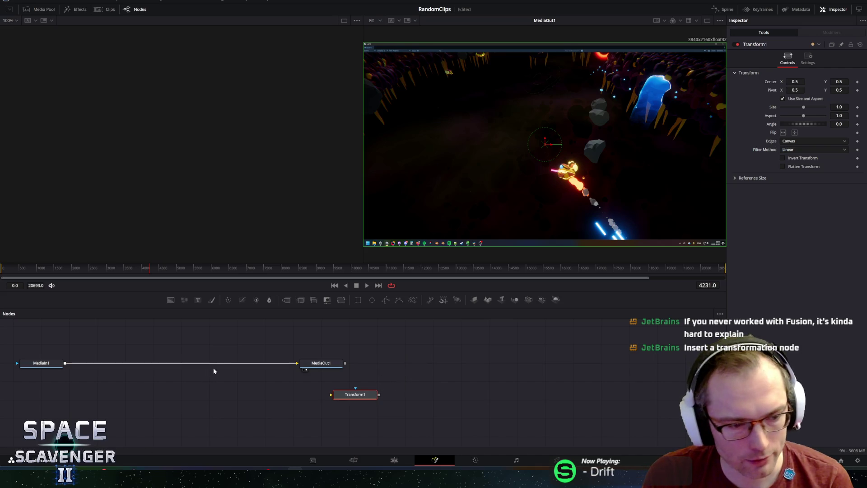
pyautogui.moveTo(337, 396); pyautogui.dragTo(328, 393)
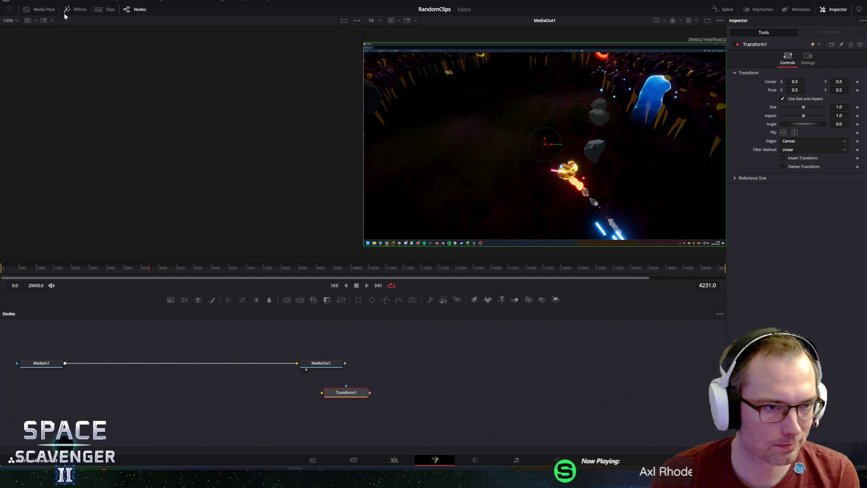
# Toggle the Clips, Effects and Media Pool panels, then go to the Color page.
pyautogui.click(104, 10)
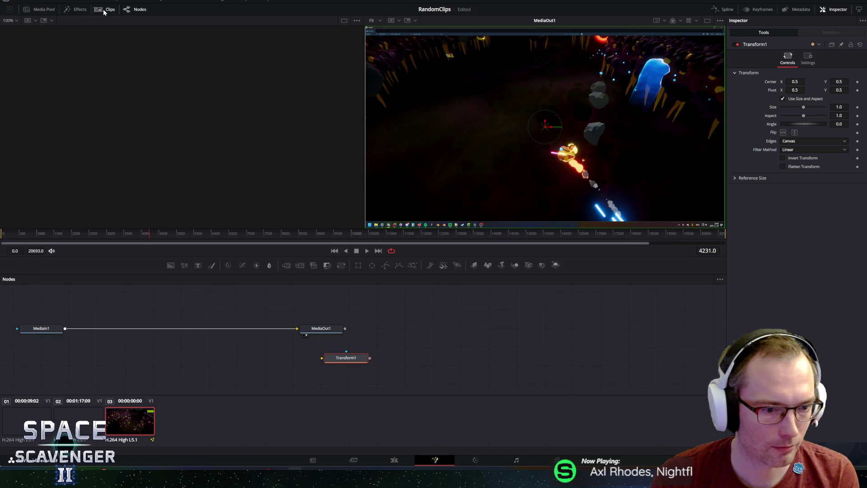
pyautogui.click(87, 13)
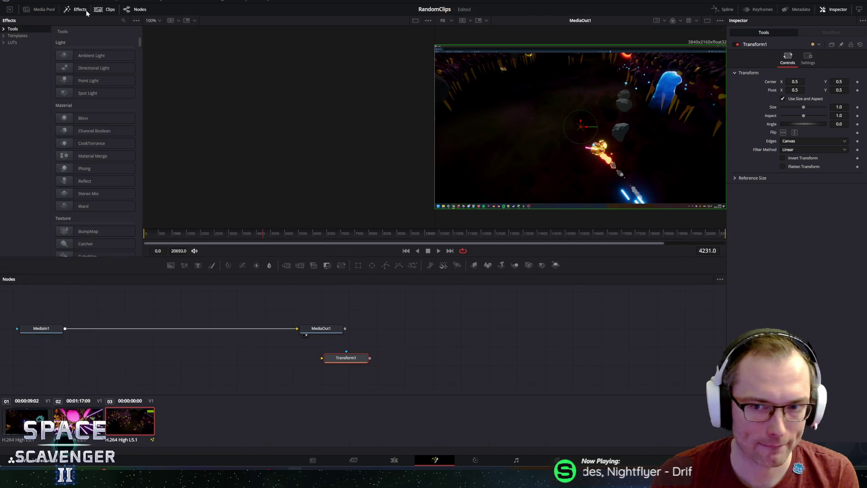
pyautogui.click(40, 9)
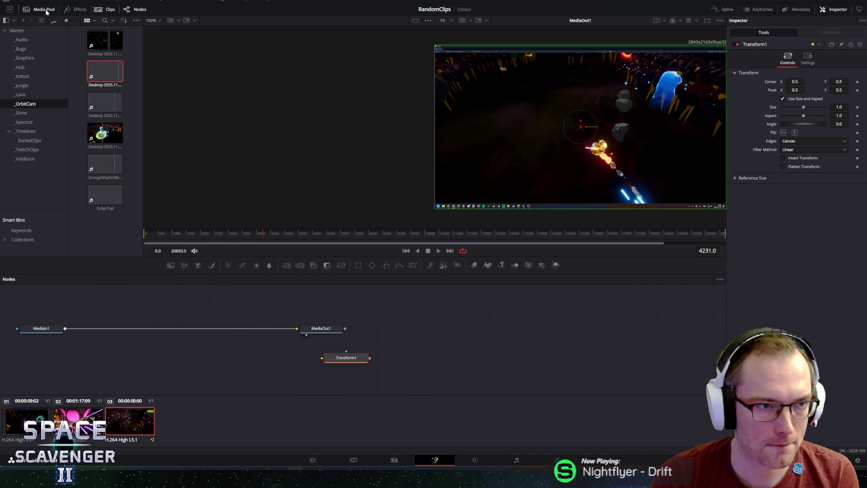
pyautogui.click(9, 10)
pyautogui.click(101, 9)
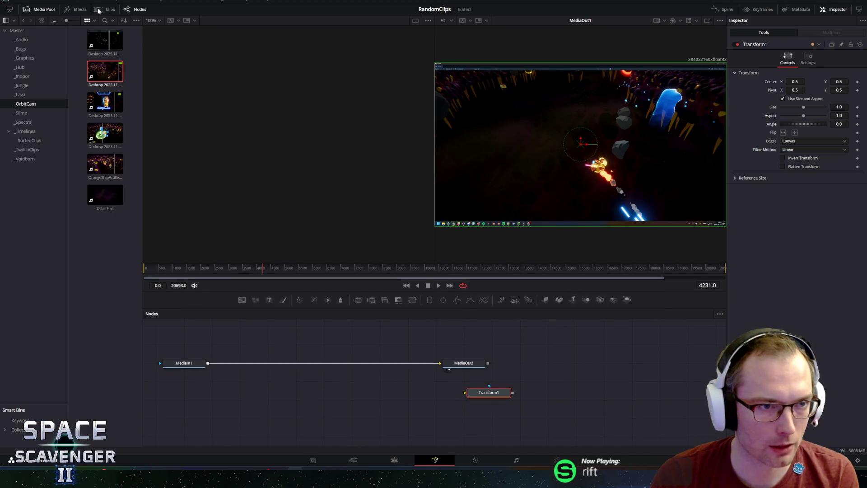
pyautogui.click(39, 8)
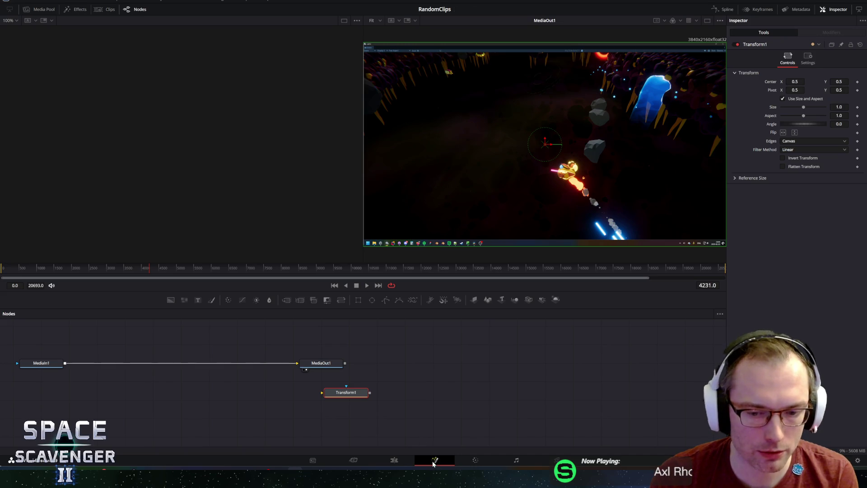
pyautogui.click(474, 462)
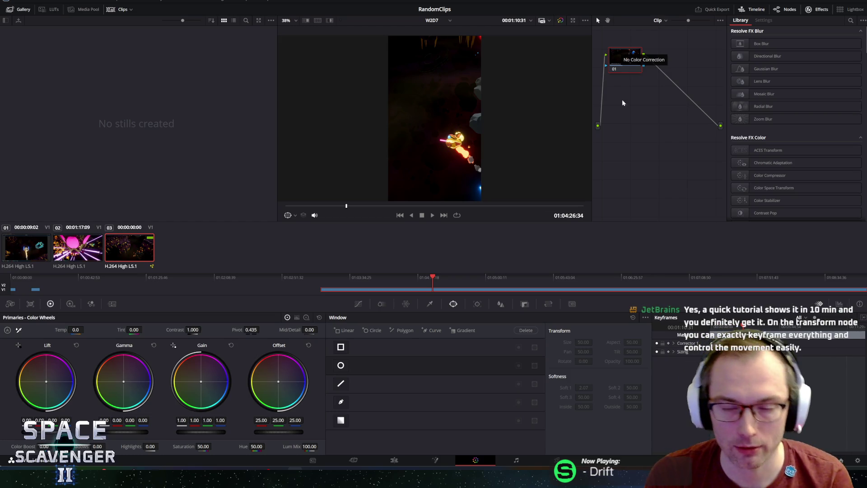
# Return to the Edit page and play and scrub through the timeline.
pyautogui.moveTo(622, 103); pyautogui.dragTo(623, 55)
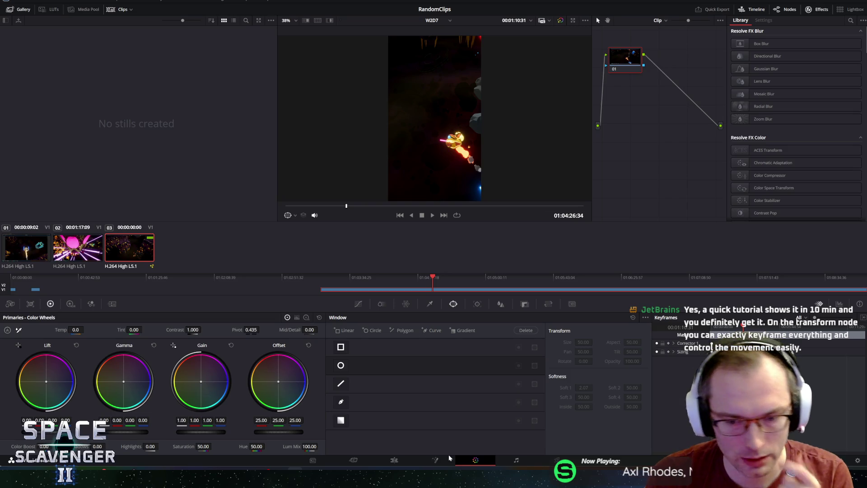
pyautogui.click(393, 460)
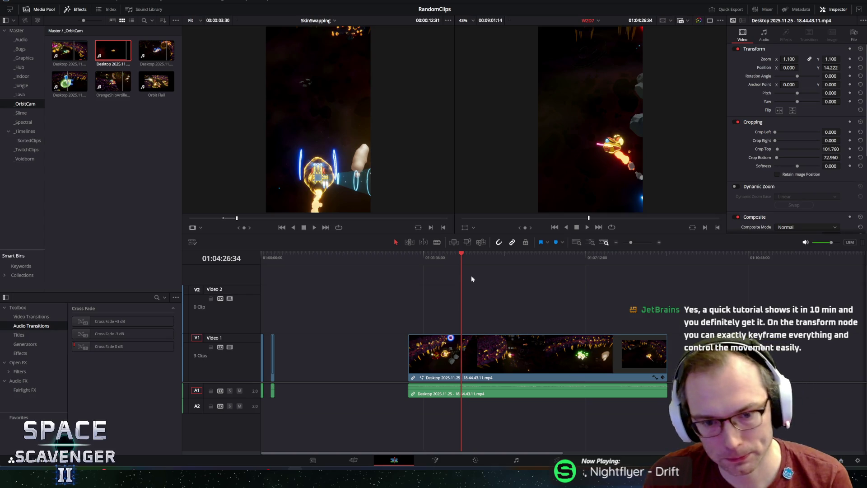
pyautogui.click(466, 255)
pyautogui.press('space')
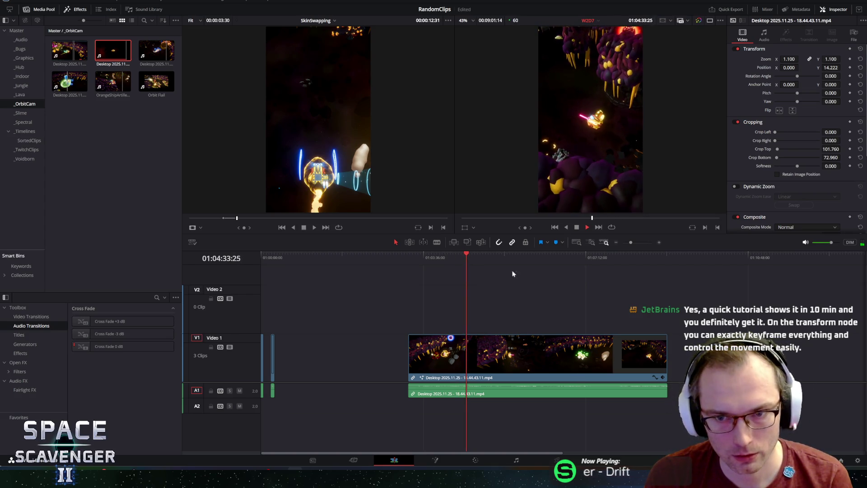
pyautogui.moveTo(588, 255)
pyautogui.mouseDown()
pyautogui.moveTo(728, 256)
pyautogui.moveTo(640, 269)
pyautogui.mouseUp()
pyautogui.press('space')
pyautogui.scroll(-3, 544, 321)
pyautogui.scroll(5, 359, 319)
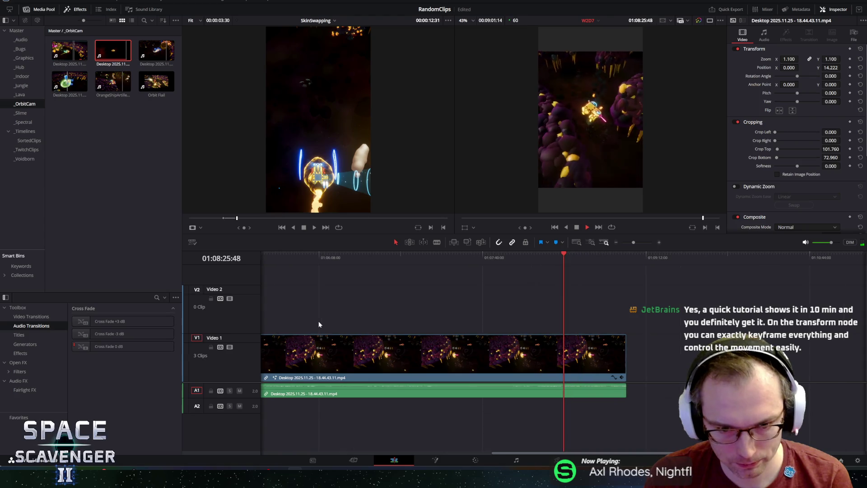
# Delete the long desktop recording clip from Video 1 and replay the timeline from the start.
pyautogui.click(350, 344)
pyautogui.scroll(-2, 444, 366)
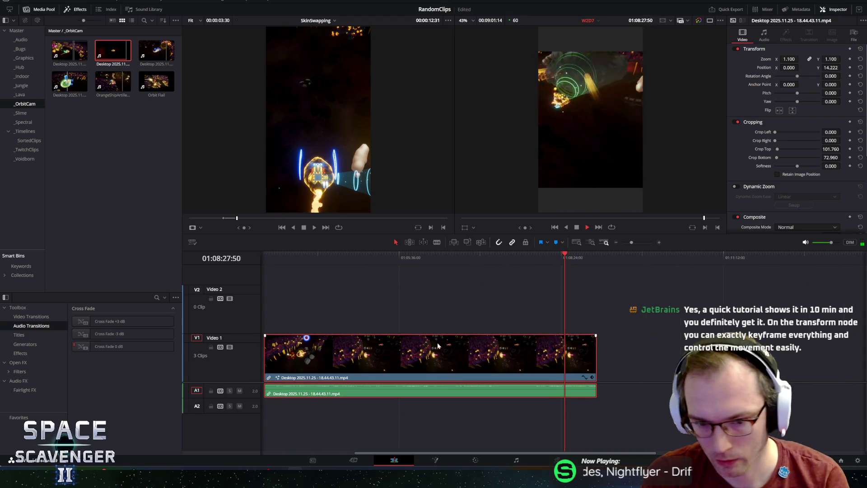
pyautogui.press('Delete')
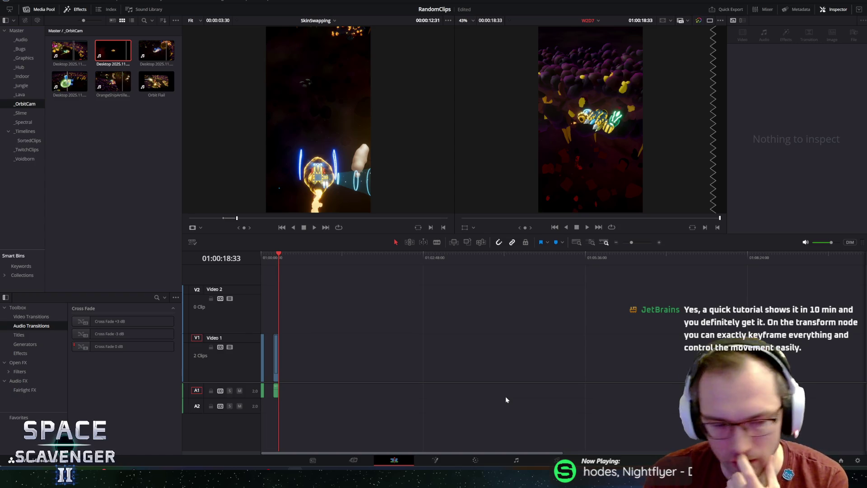
pyautogui.scroll(5, 254, 357)
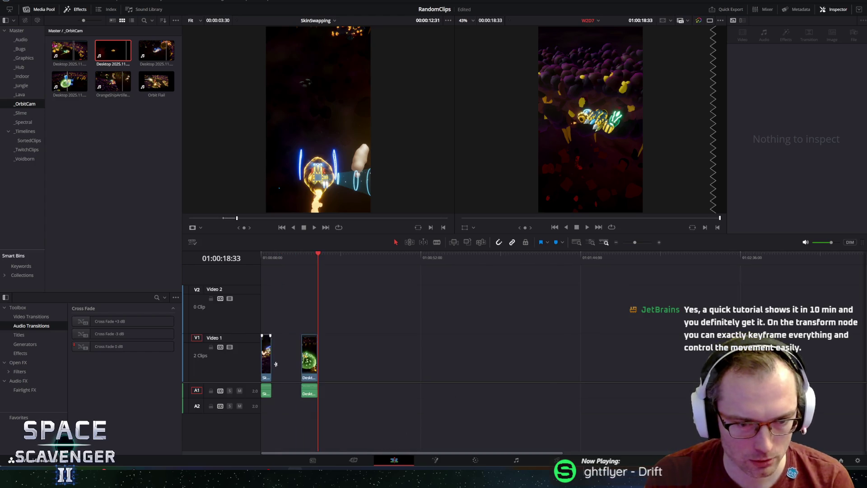
pyautogui.press('Home')
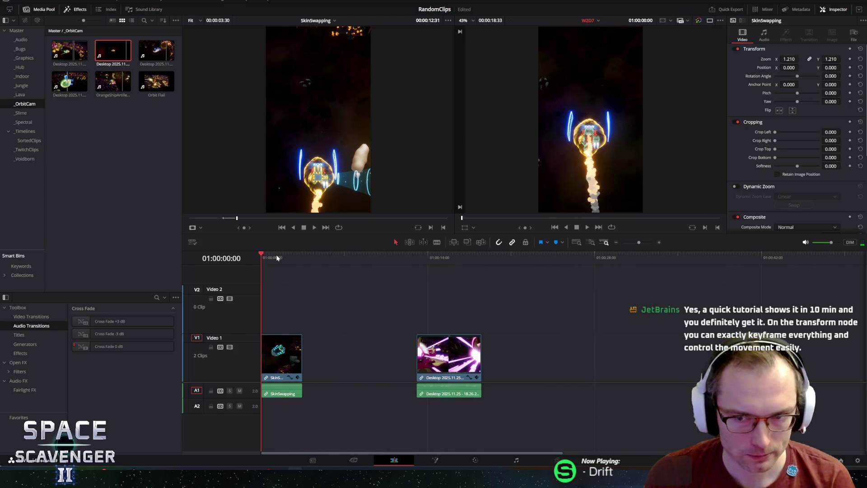
pyautogui.press('space')
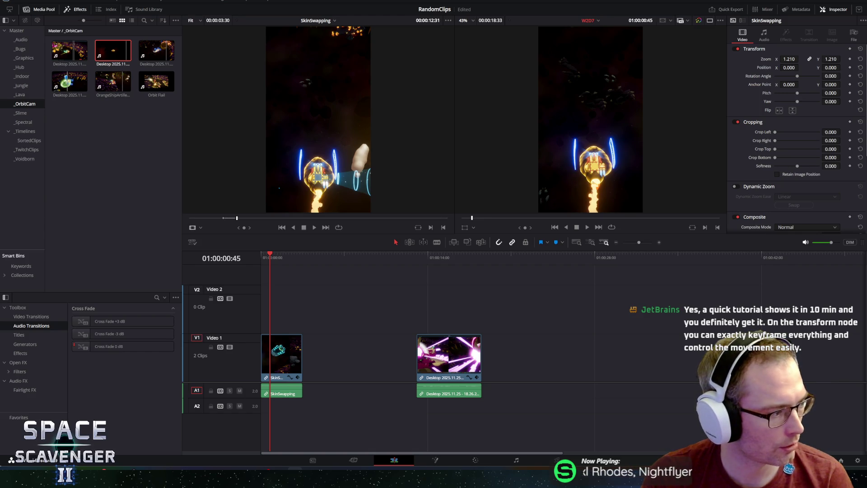
pyautogui.click(21, 40)
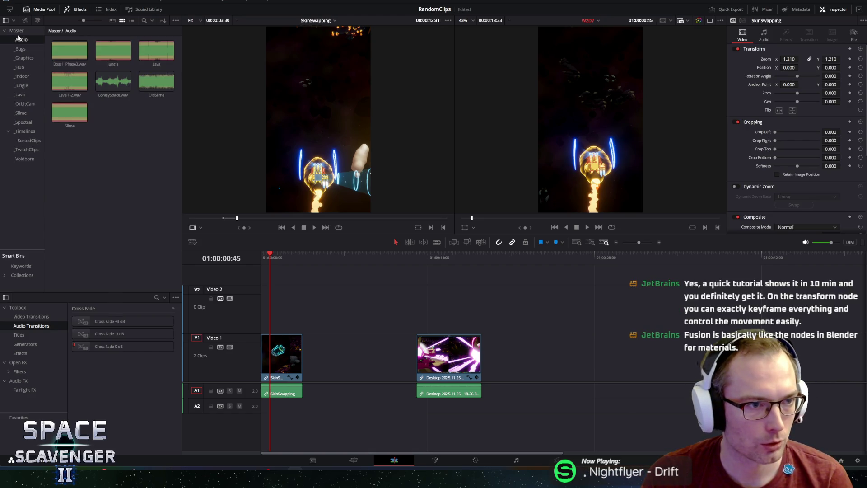
# Import MoonizzWin.mkv into the Master bin and load it in the Source viewer.
pyautogui.click(16, 31)
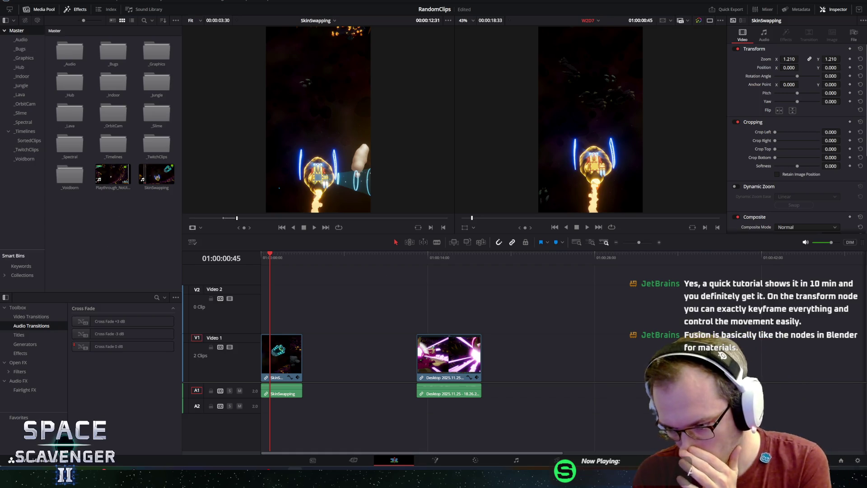
pyautogui.press('super+d')
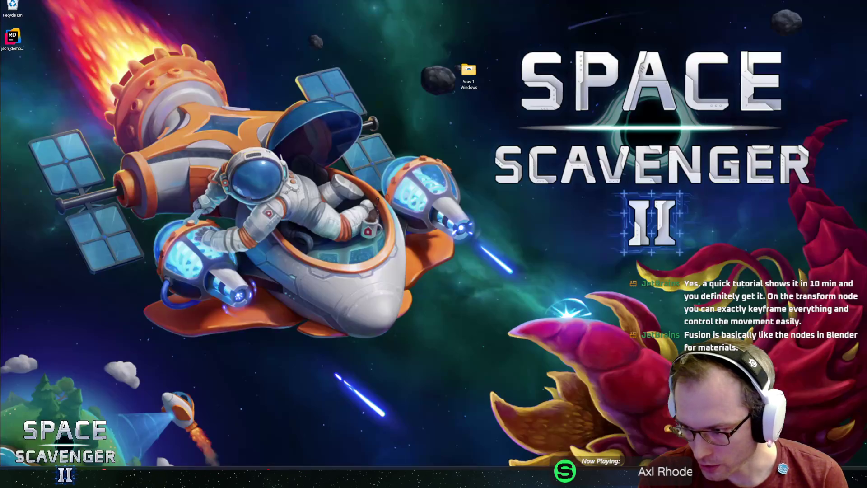
pyautogui.press('super+d')
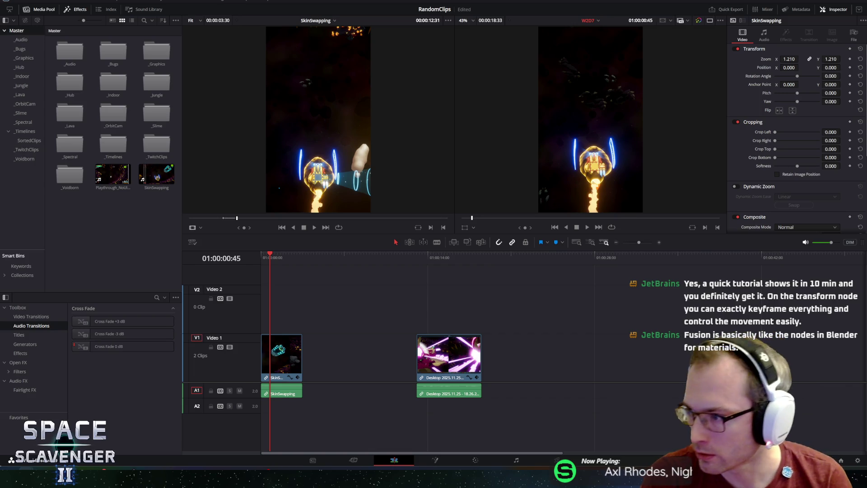
pyautogui.moveTo(583, 151); pyautogui.dragTo(108, 228)
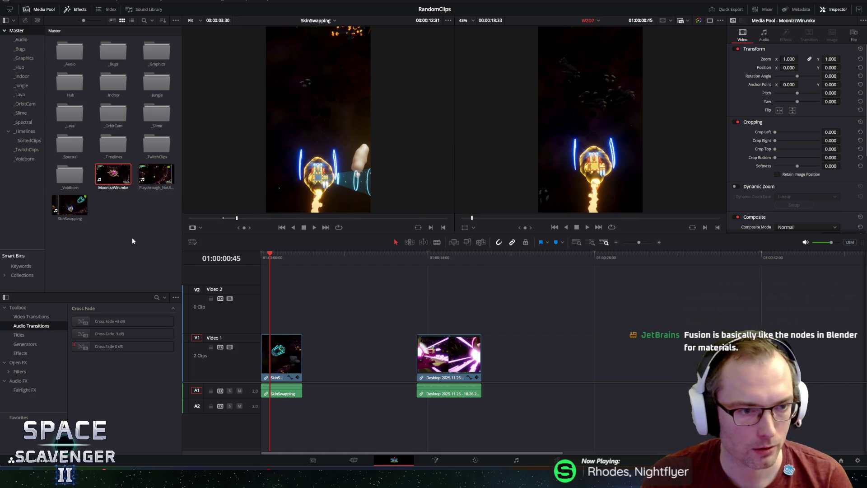
pyautogui.click(102, 184)
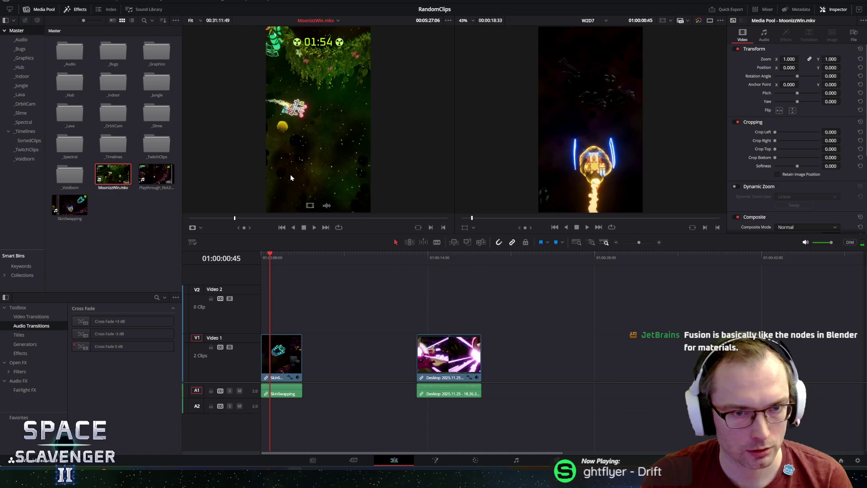
# Scrub and play through the source footage to locate the Emperor boss fight.
pyautogui.moveTo(316, 217)
pyautogui.mouseDown()
pyautogui.moveTo(173, 218)
pyautogui.moveTo(208, 218)
pyautogui.moveTo(189, 218)
pyautogui.mouseUp()
pyautogui.press('space')
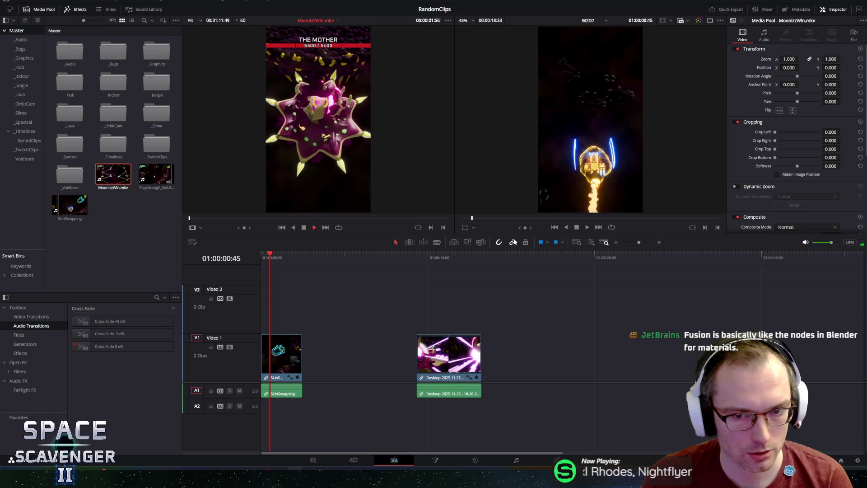
pyautogui.moveTo(312, 235); pyautogui.dragTo(316, 280)
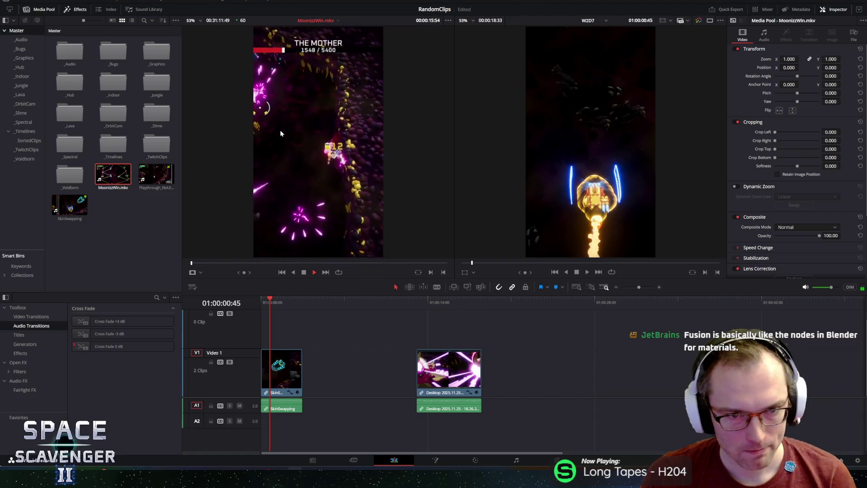
pyautogui.press('space')
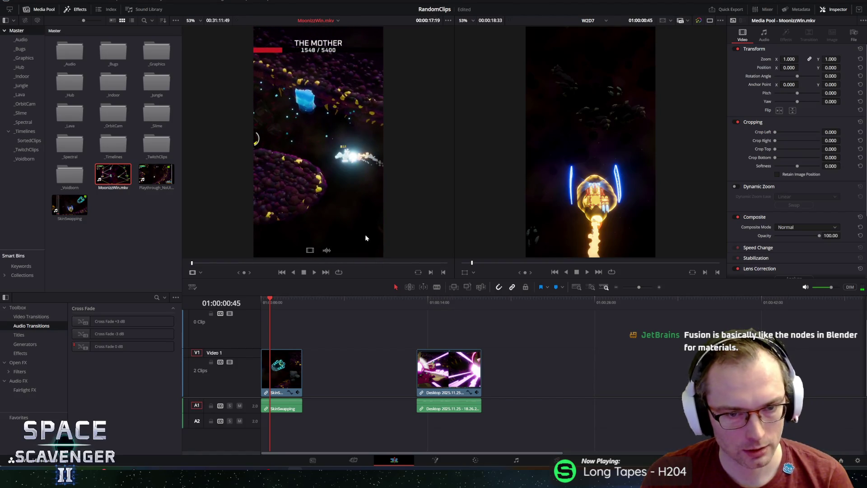
pyautogui.click(417, 264)
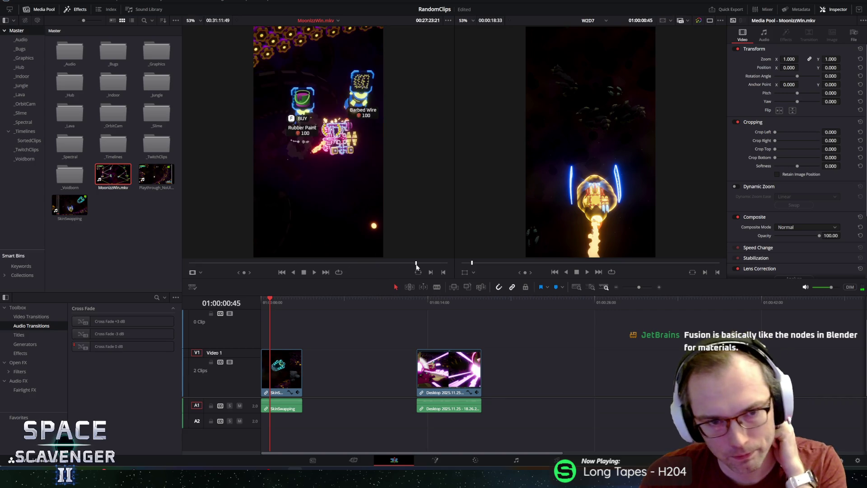
pyautogui.press('space')
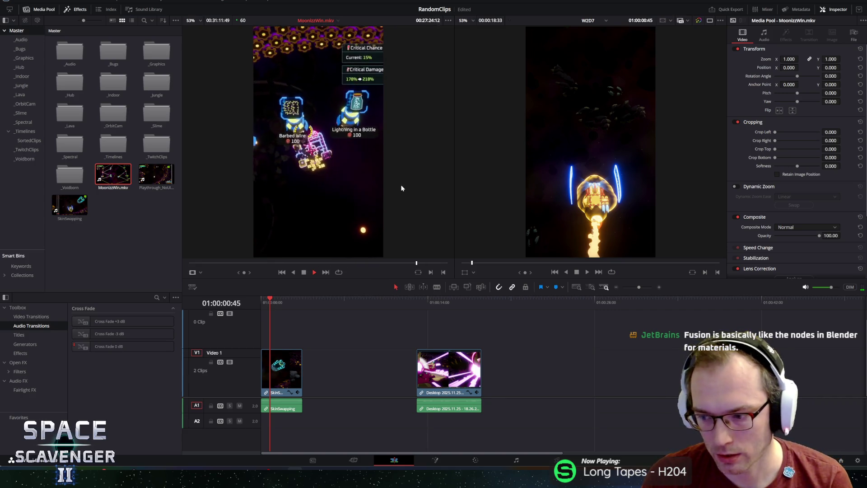
pyautogui.press('space')
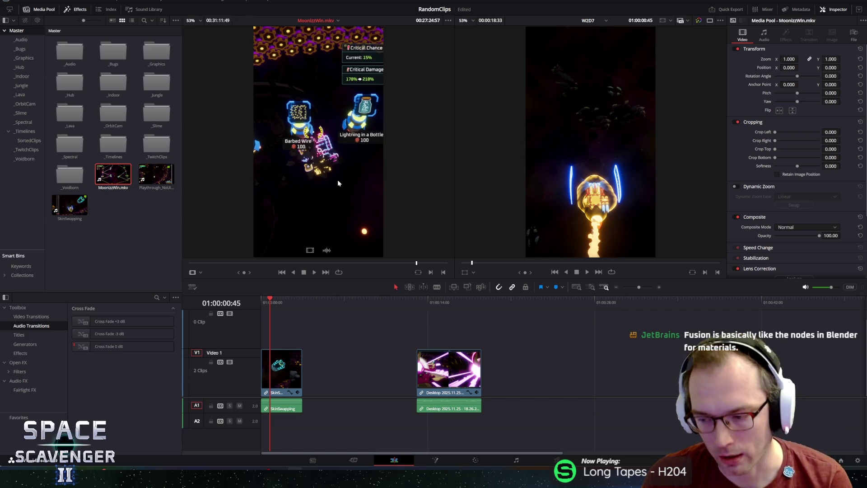
pyautogui.press('space')
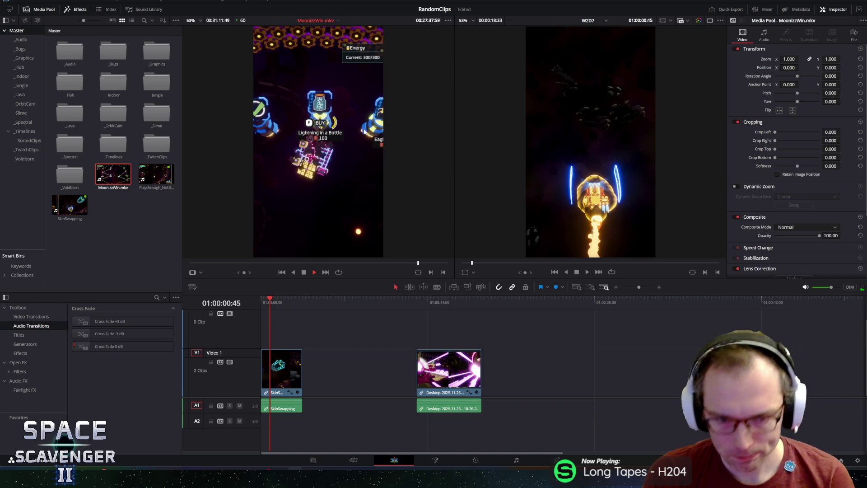
pyautogui.click(424, 263)
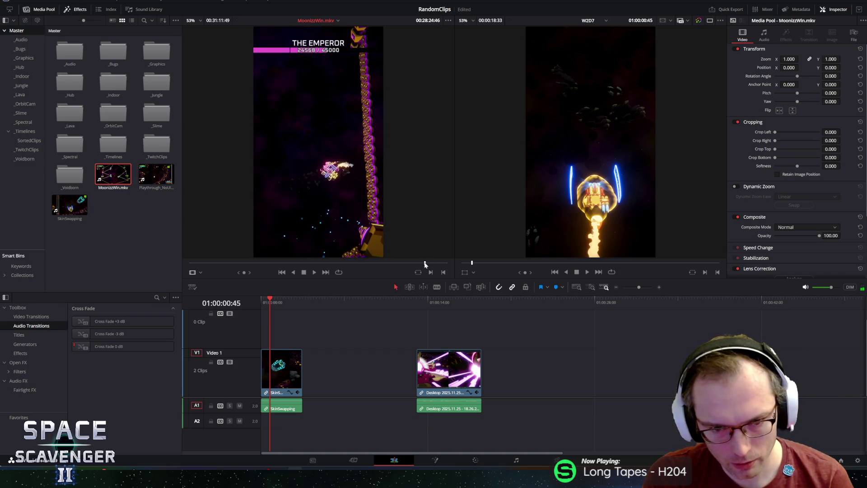
pyautogui.click(421, 263)
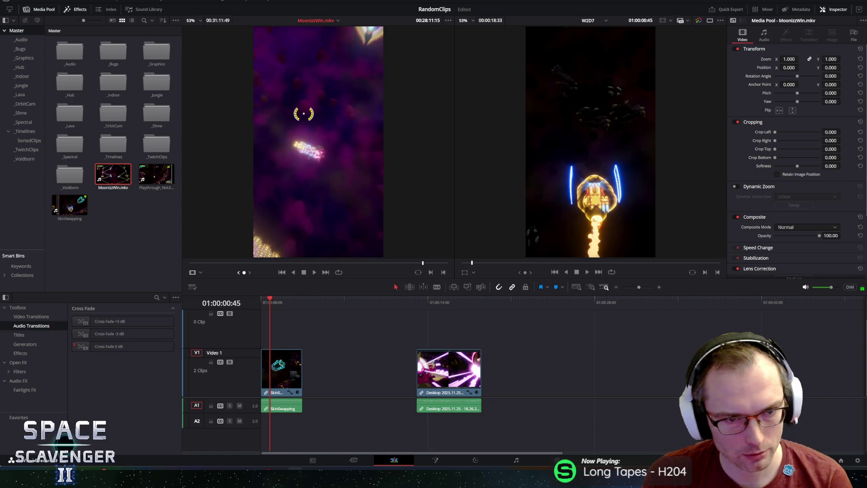
# Mark the boss-fight range from about 00:28:10:54 to 00:28:16:09.
pyautogui.moveTo(244, 273); pyautogui.dragTo(239, 272)
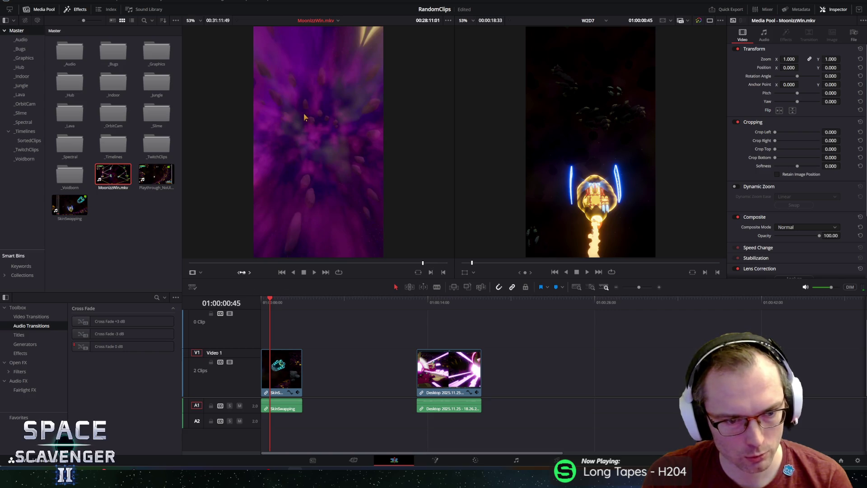
pyautogui.press('Left')
pyautogui.press('Left')
pyautogui.press('Left')
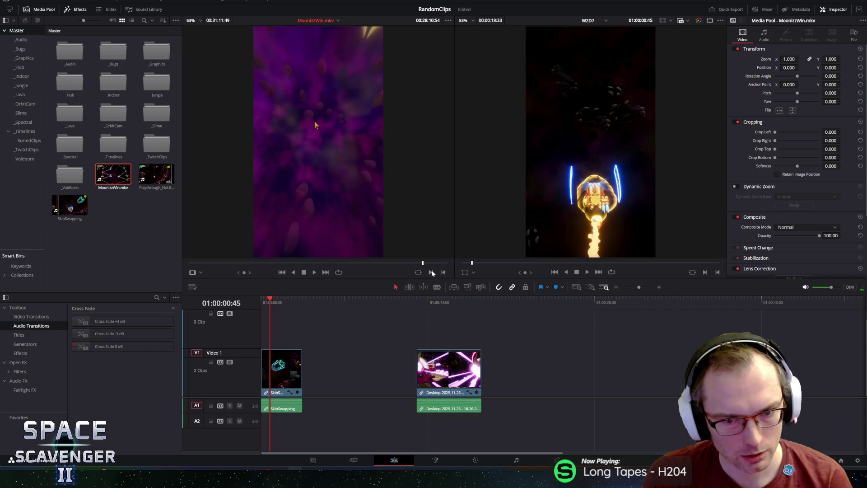
pyautogui.press('space')
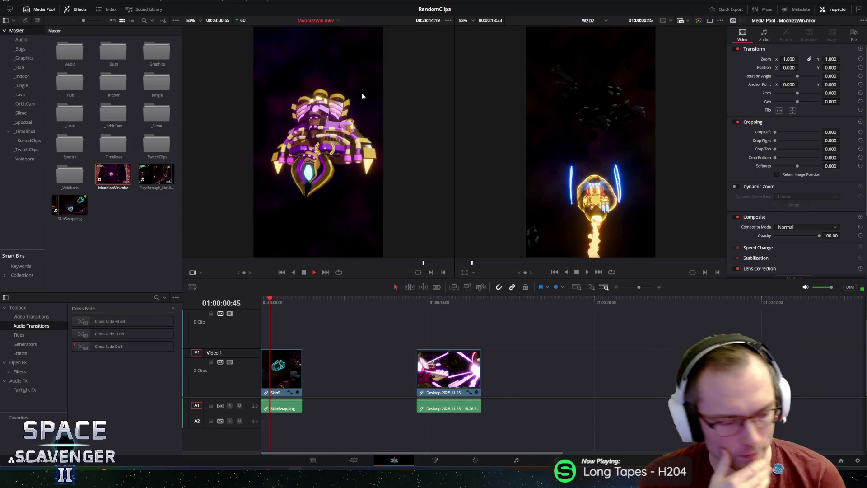
pyautogui.press('space')
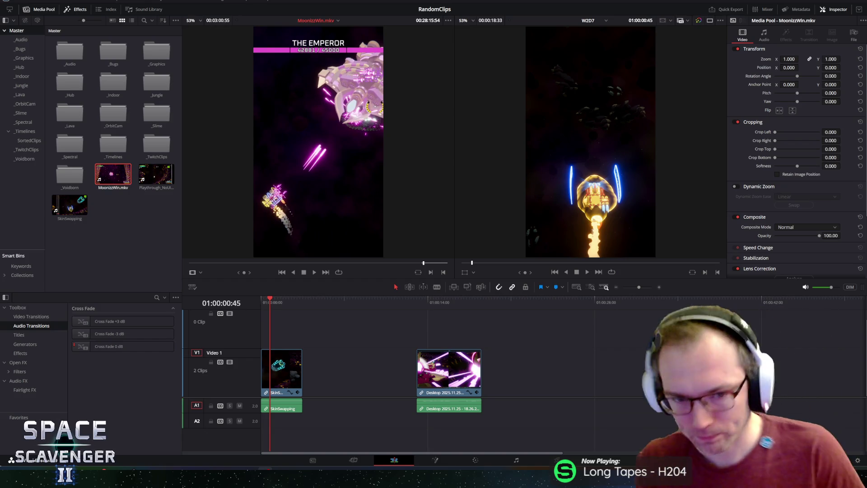
pyautogui.moveTo(354, 159)
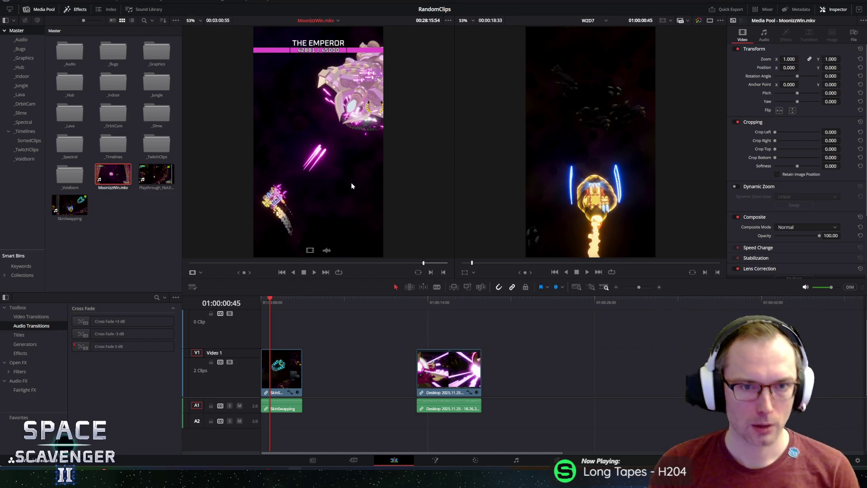
pyautogui.press('space')
pyautogui.press('space')
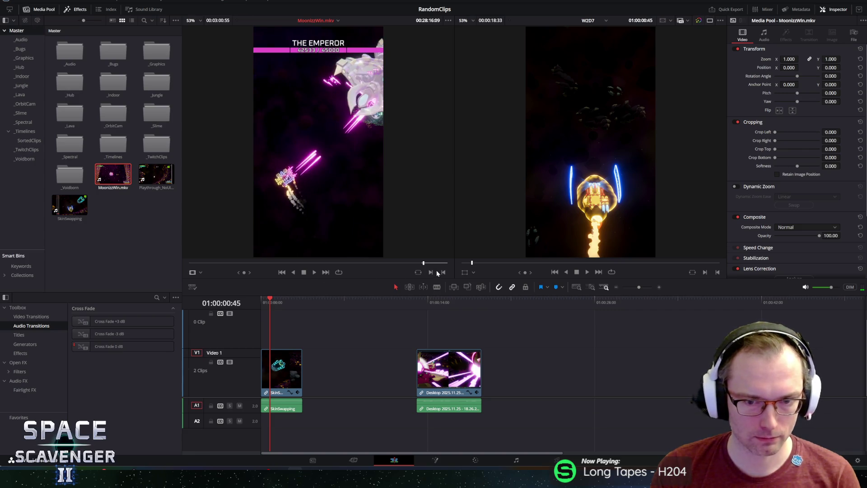
# Drop the marked boss-fight range onto V1 and delete the Desktop clip.
pyautogui.moveTo(556, 301)
pyautogui.mouseDown()
pyautogui.moveTo(562, 372)
pyautogui.moveTo(534, 372)
pyautogui.mouseUp()
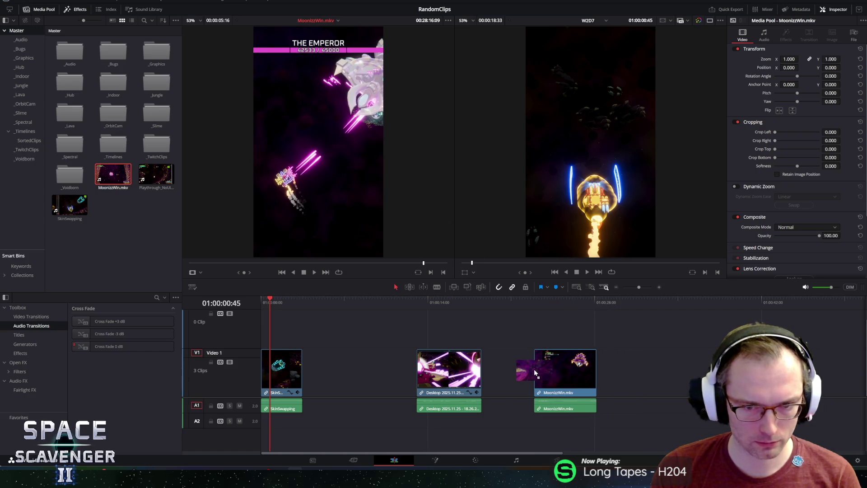
pyautogui.moveTo(292, 372); pyautogui.dragTo(406, 382)
pyautogui.moveTo(351, 359)
pyautogui.mouseDown()
pyautogui.moveTo(375, 377)
pyautogui.moveTo(452, 388)
pyautogui.mouseUp()
pyautogui.press('Delete')
# Delete the SkinSwapping clip so only the boss clip remains.
pyautogui.moveTo(392, 372); pyautogui.dragTo(713, 372)
pyautogui.moveTo(406, 342); pyautogui.dragTo(579, 395)
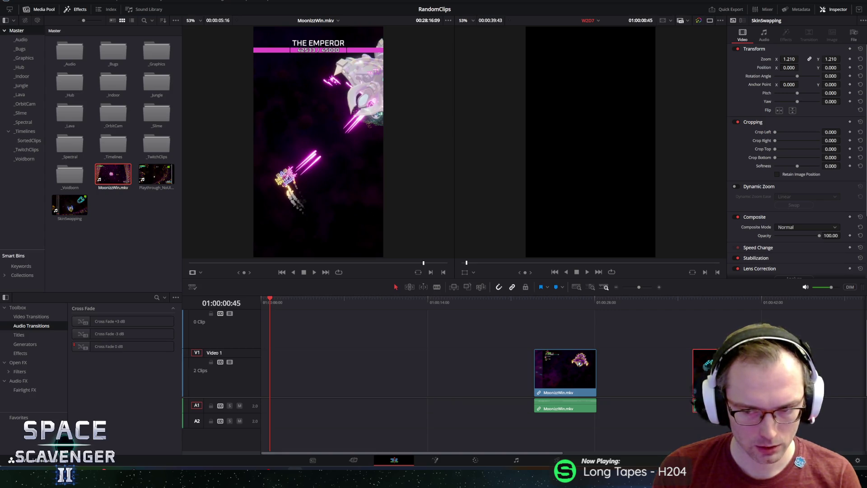
pyautogui.press('Delete')
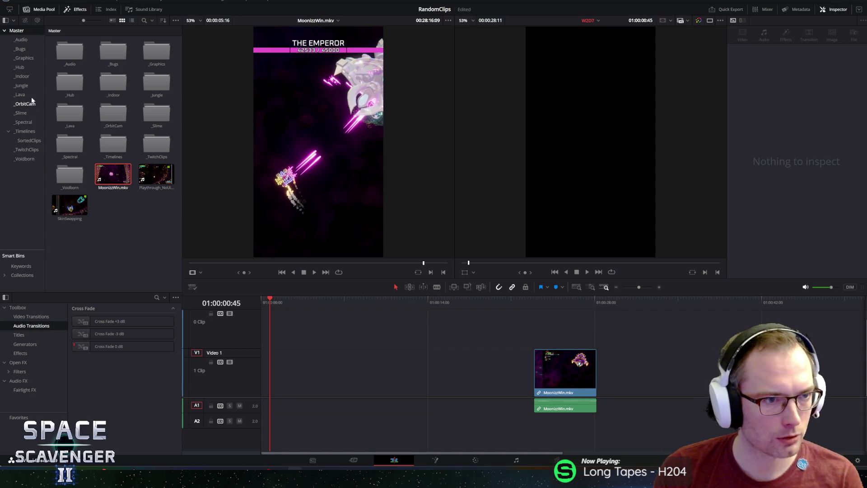
pyautogui.click(20, 141)
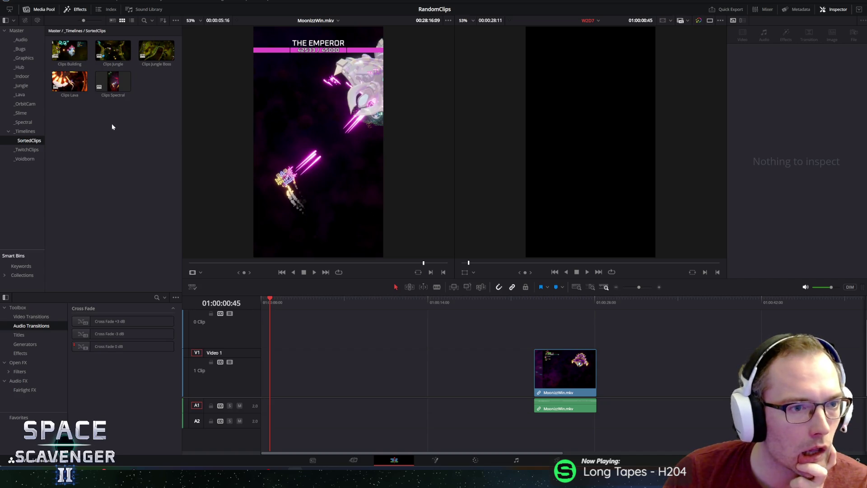
# Paste the SkinSwapping clip after the last clip in the Clips Building timeline.
pyautogui.doubleClick(64, 50)
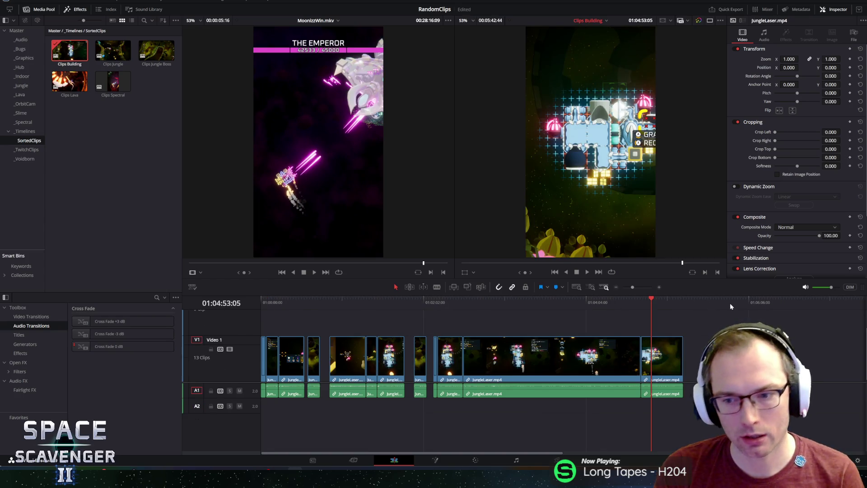
pyautogui.click(733, 302)
pyautogui.hotkey('ctrl', 'v')
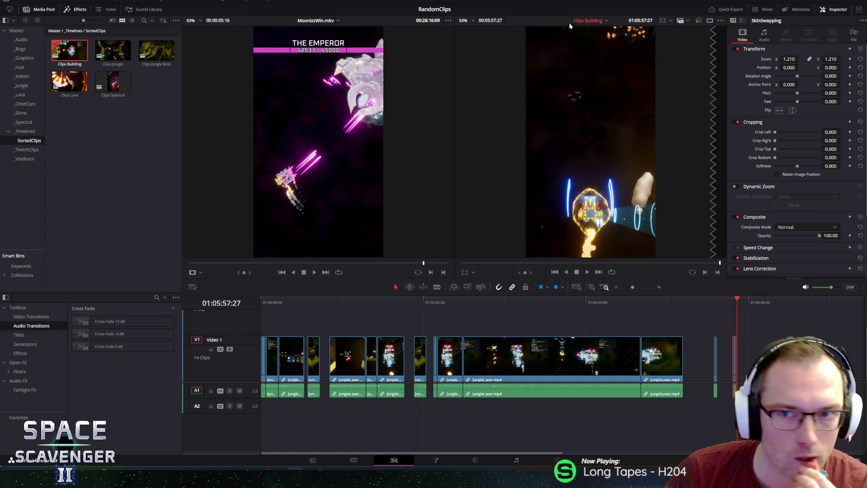
# In the W2D7 timeline, move the boss clip to 01:00:00:00 and play it back.
pyautogui.click(590, 21)
pyautogui.click(590, 41)
pyautogui.moveTo(545, 375); pyautogui.dragTo(248, 375)
pyautogui.press('space')
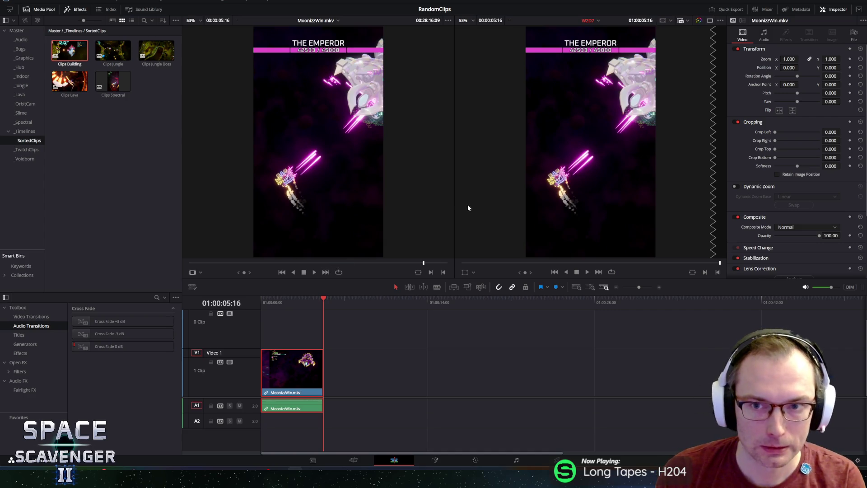
# Undo a trial 0.470 zoom on the clip and reload MoonizzWin.mkv into the Source viewer.
pyautogui.moveTo(786, 59); pyautogui.dragTo(800, 59)
pyautogui.hotkey('ctrl', 'z')
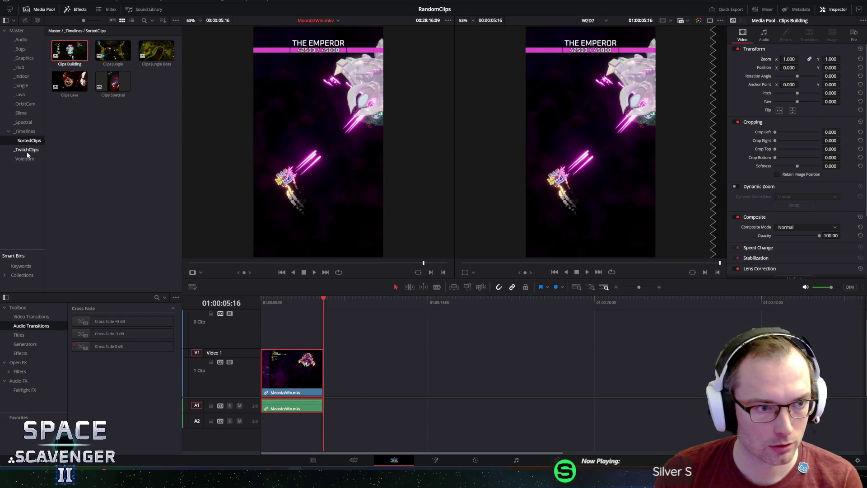
pyautogui.click(16, 30)
pyautogui.moveTo(109, 180); pyautogui.dragTo(302, 154)
# Jog through a later stretch of the Emperor fight and set new In and Out points.
pyautogui.moveTo(237, 263)
pyautogui.mouseDown()
pyautogui.moveTo(434, 265)
pyautogui.moveTo(425, 264)
pyautogui.mouseUp()
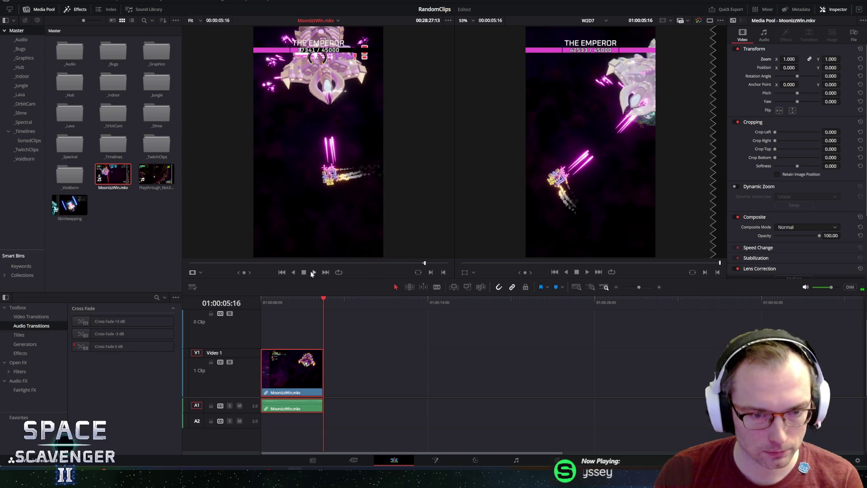
pyautogui.moveTo(241, 272)
pyautogui.mouseDown()
pyautogui.moveTo(224, 272)
pyautogui.moveTo(237, 272)
pyautogui.mouseUp()
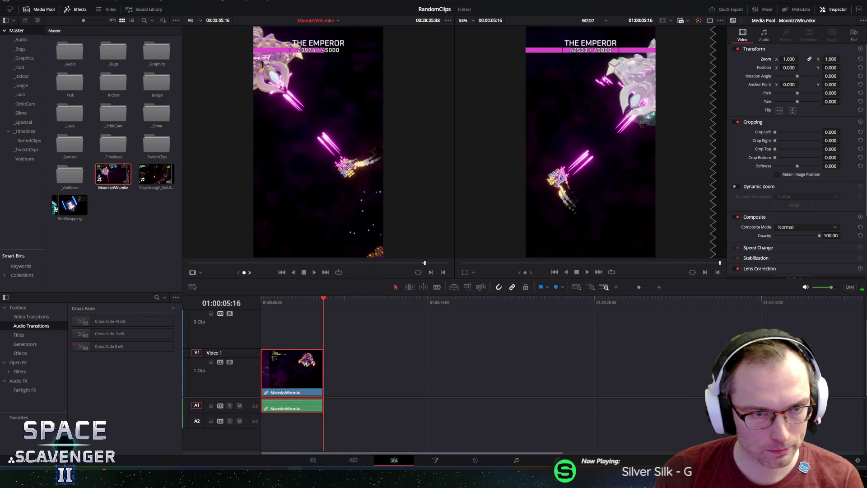
pyautogui.press('space')
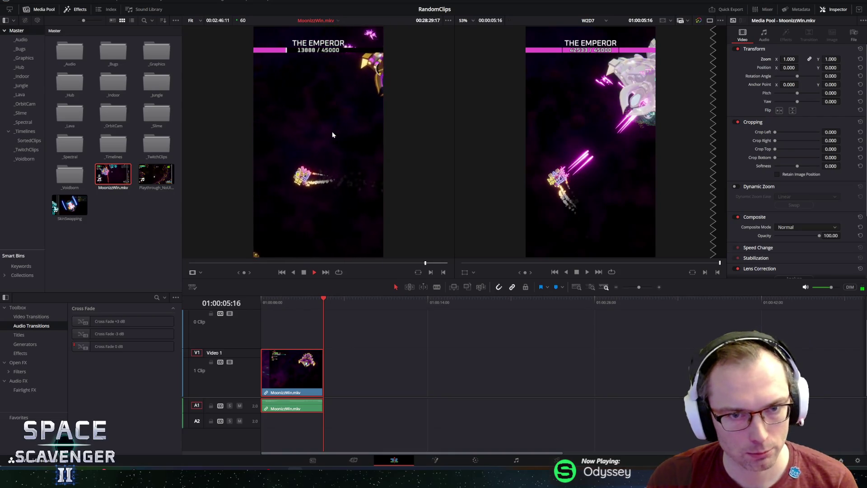
pyautogui.press('space')
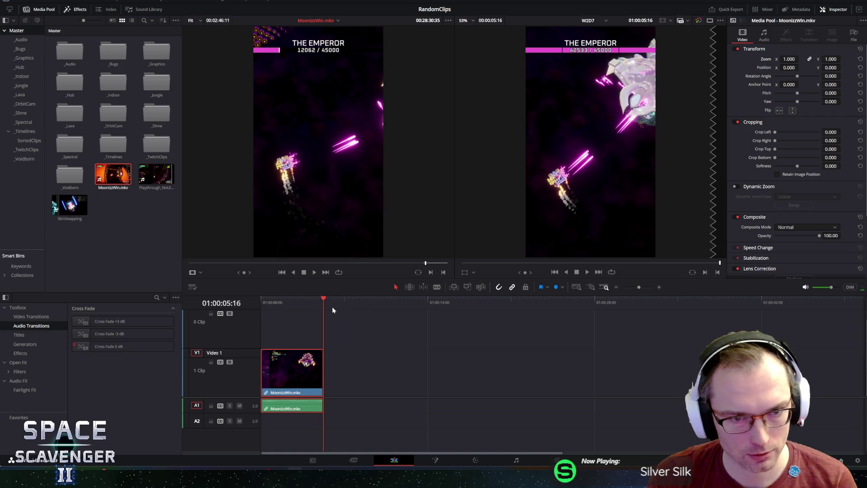
pyautogui.press('space')
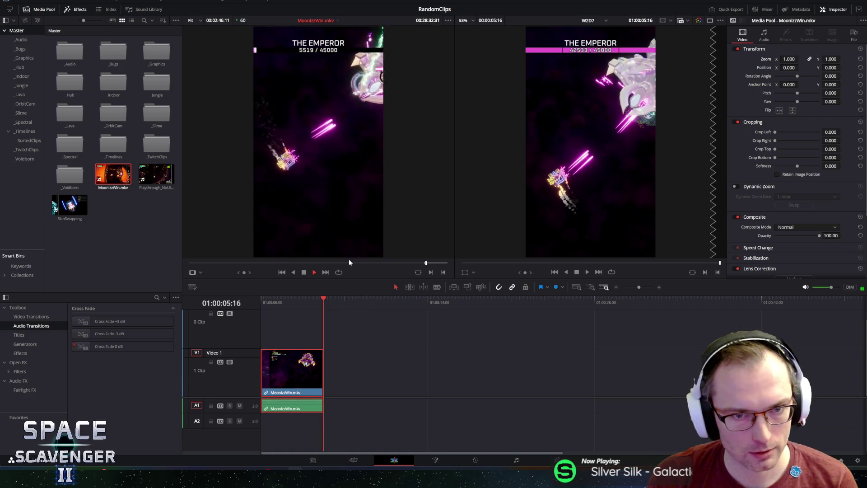
pyautogui.press('space')
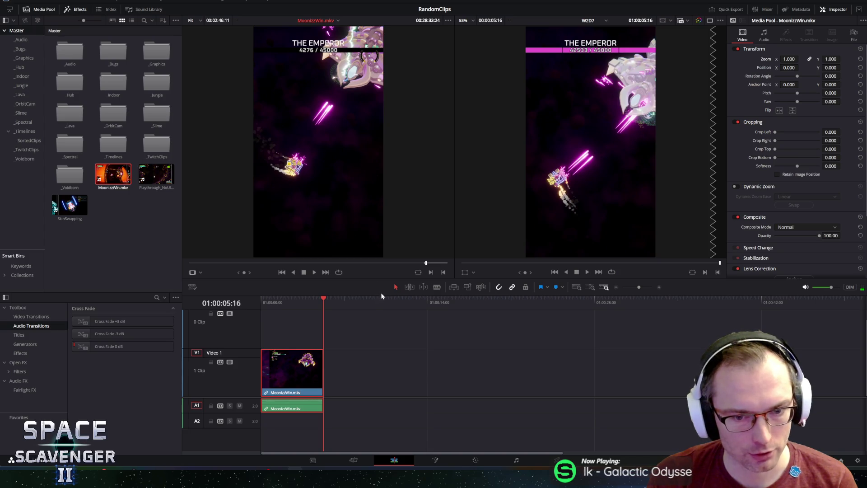
pyautogui.hotkey('shift', 'Left')
pyautogui.hotkey('shift', 'Left')
pyautogui.hotkey('shift', 'Left')
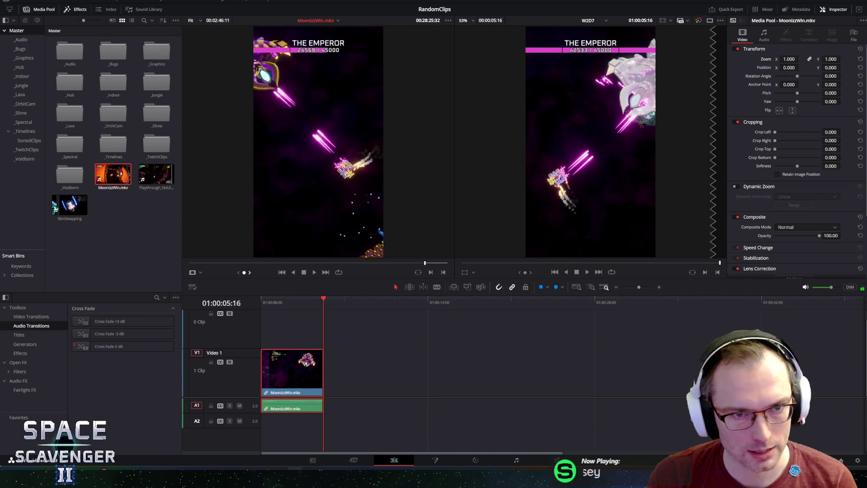
pyautogui.press('l')
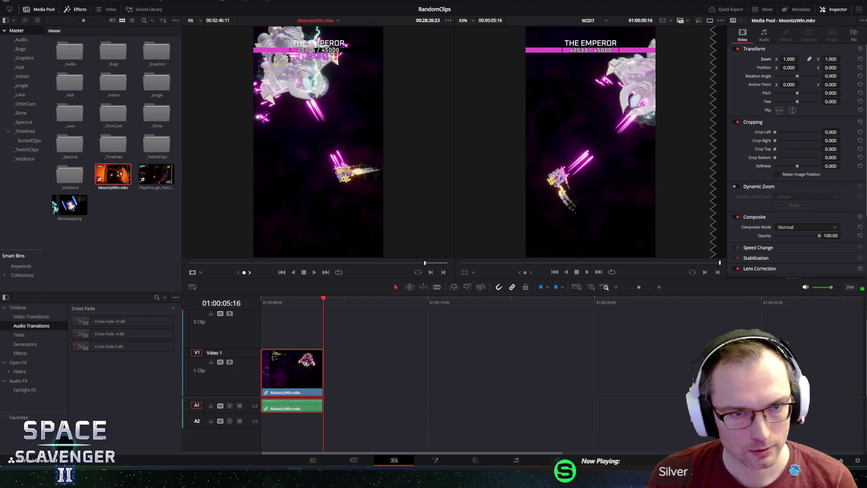
pyautogui.press('k')
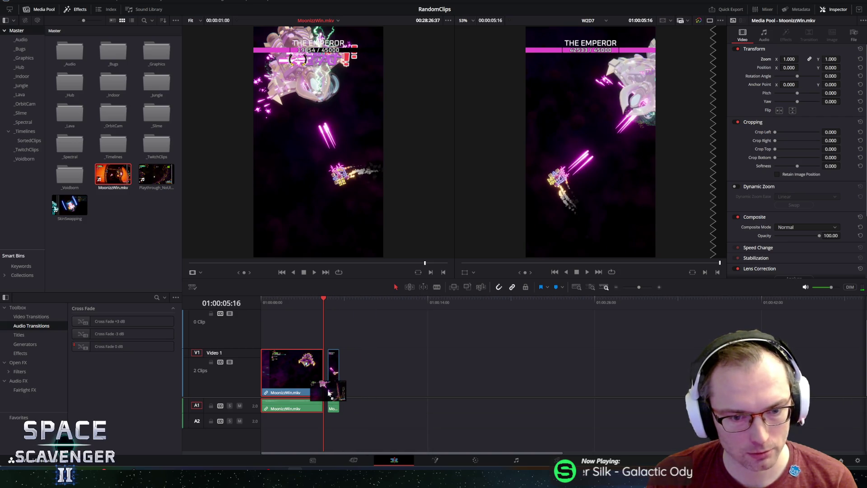
# Place the new short range after the first boss clip and review the cut.
pyautogui.moveTo(327, 392); pyautogui.dragTo(326, 392)
pyautogui.click(292, 298)
pyautogui.press('space')
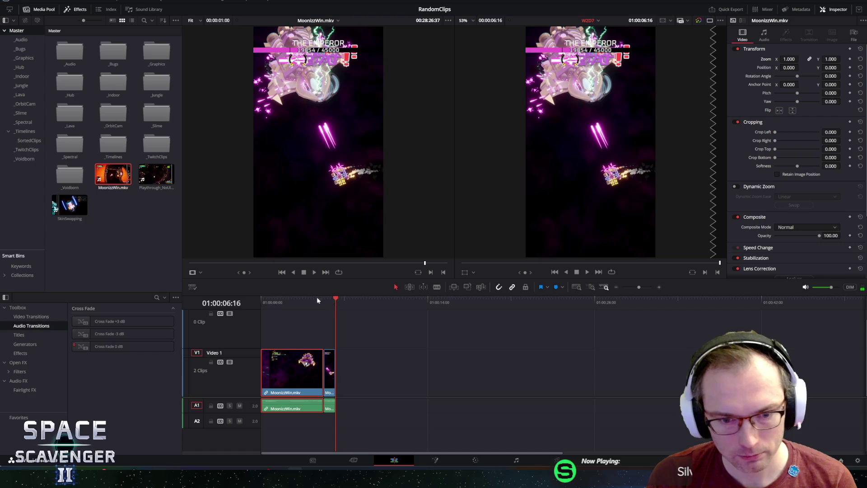
# Set the source out point at 00:28:48:14 and append the range as a third clip.
pyautogui.click(333, 264)
pyautogui.press('space')
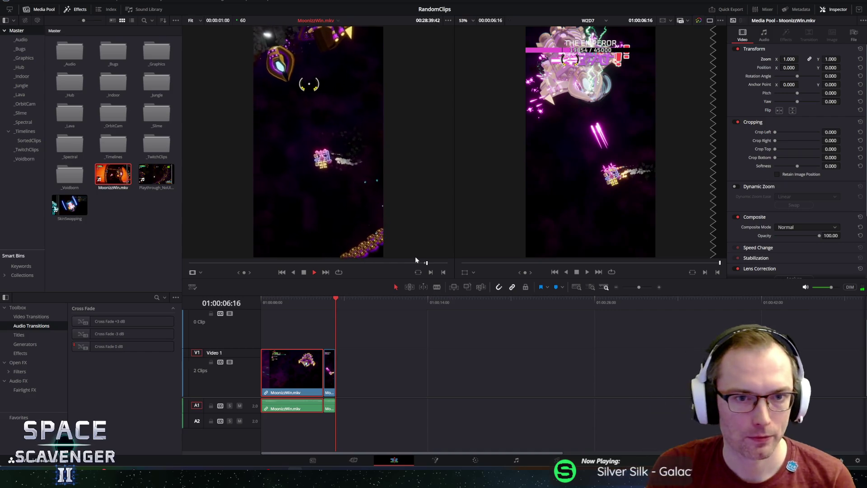
pyautogui.press('space')
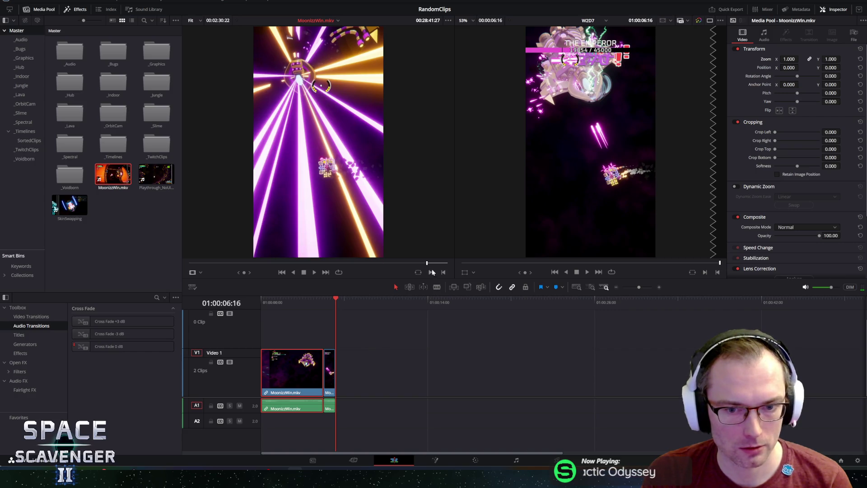
pyautogui.press('space')
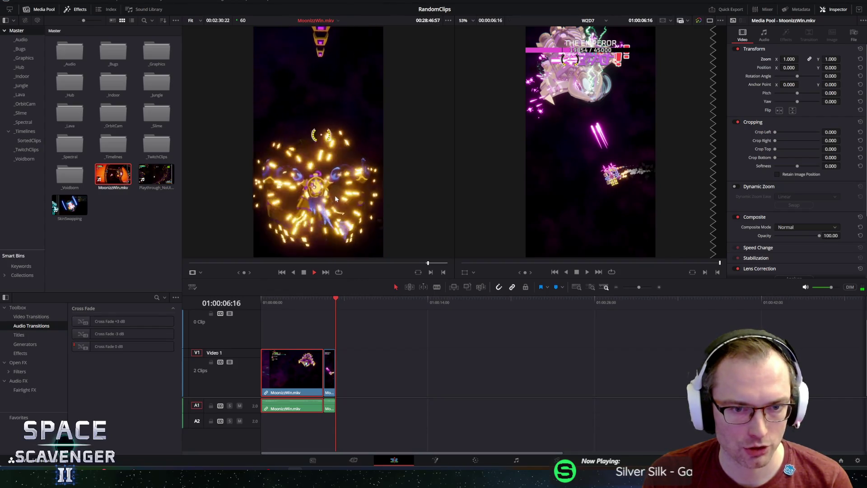
pyautogui.press('space')
pyautogui.click(444, 272)
pyautogui.press('F10')
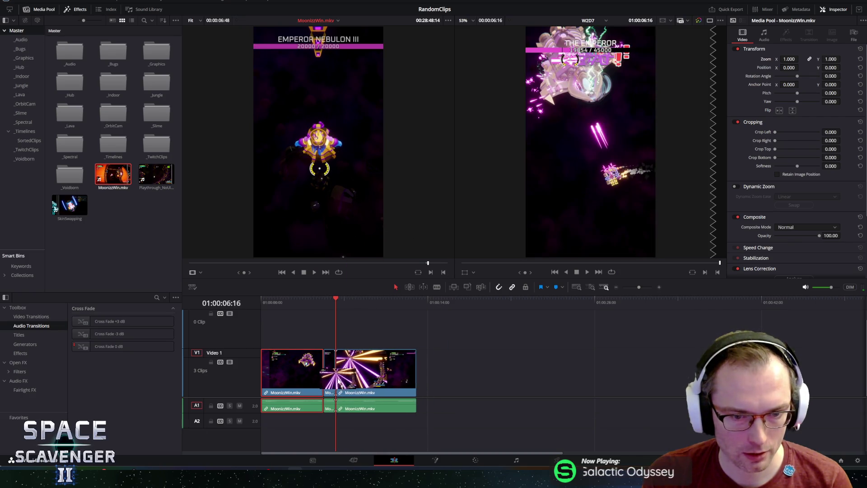
# Review the third clip and the source footage around its end.
pyautogui.press('space')
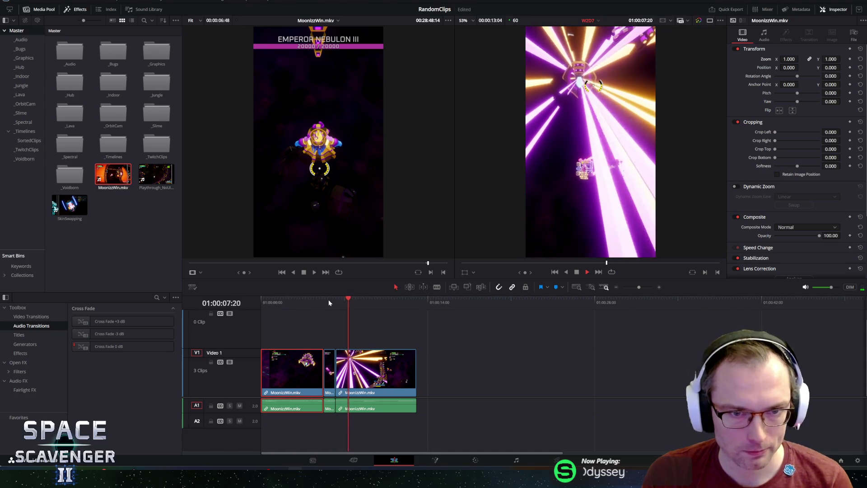
pyautogui.click(355, 194)
pyautogui.press('space')
pyautogui.press('space')
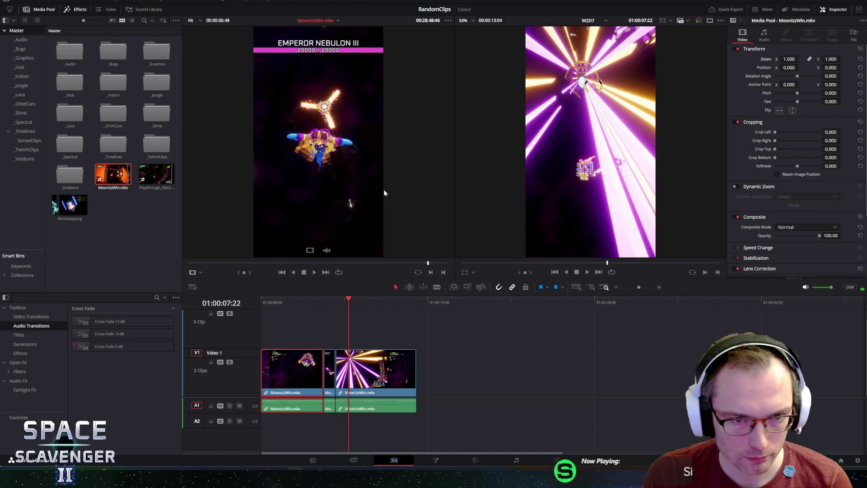
pyautogui.press('space')
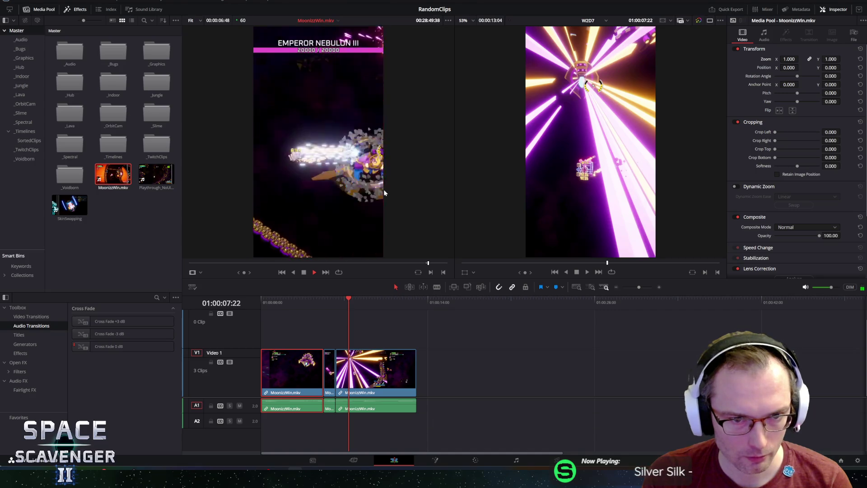
pyautogui.press('space')
pyautogui.moveTo(244, 273); pyautogui.dragTo(235, 272)
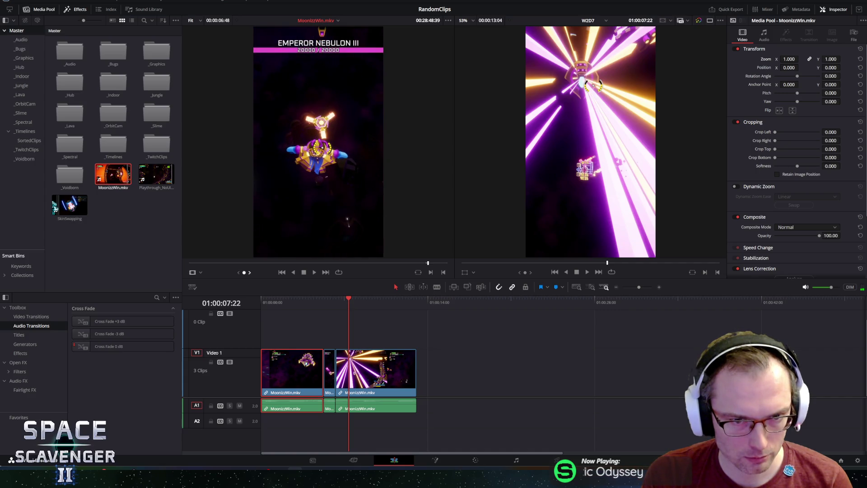
# Extend the last clip's end by about +02:04 so it ends near 01:00:15:08.
pyautogui.moveTo(416, 364); pyautogui.dragTo(439, 368)
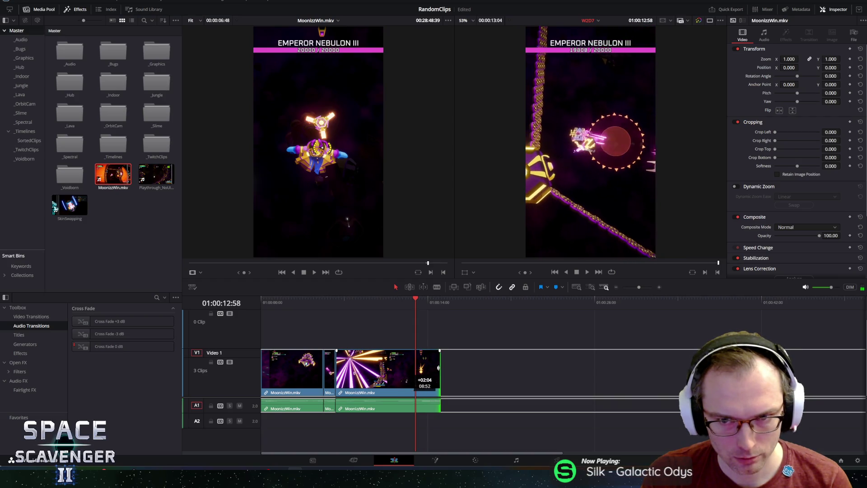
pyautogui.moveTo(415, 300); pyautogui.dragTo(440, 302)
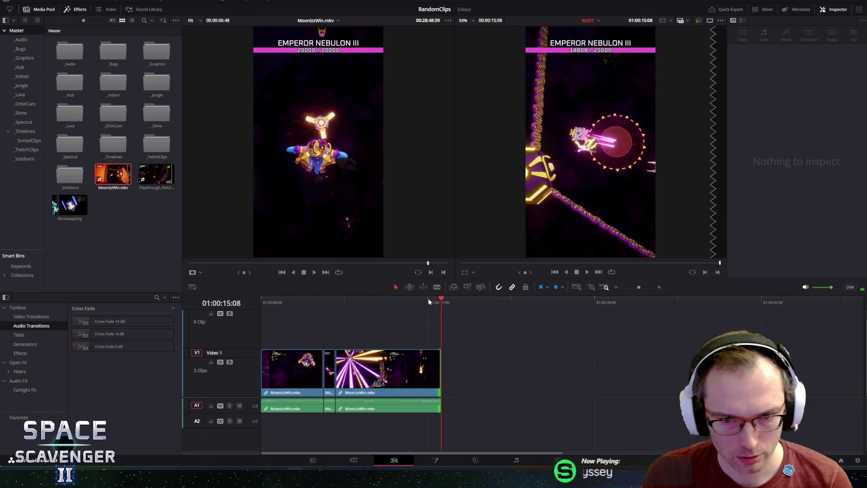
pyautogui.click(308, 185)
pyautogui.press('space')
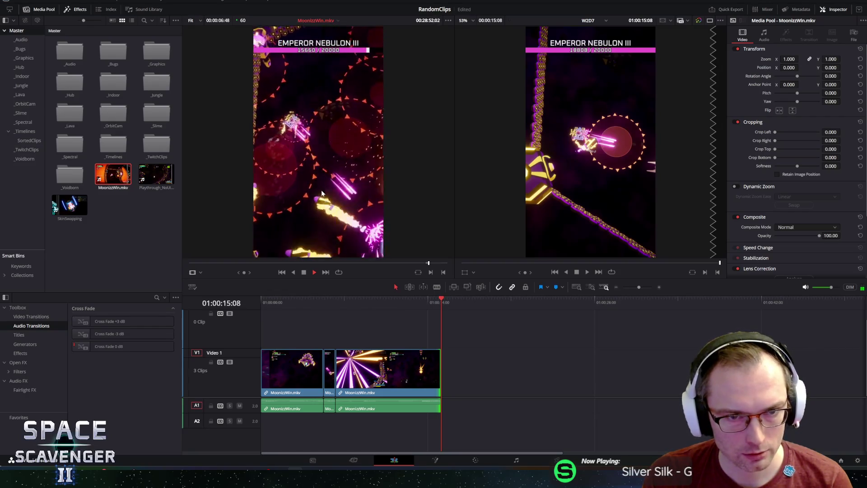
# Review the source footage to pick the next Emperor Nebulon III fight moment.
pyautogui.press('space')
pyautogui.press('space')
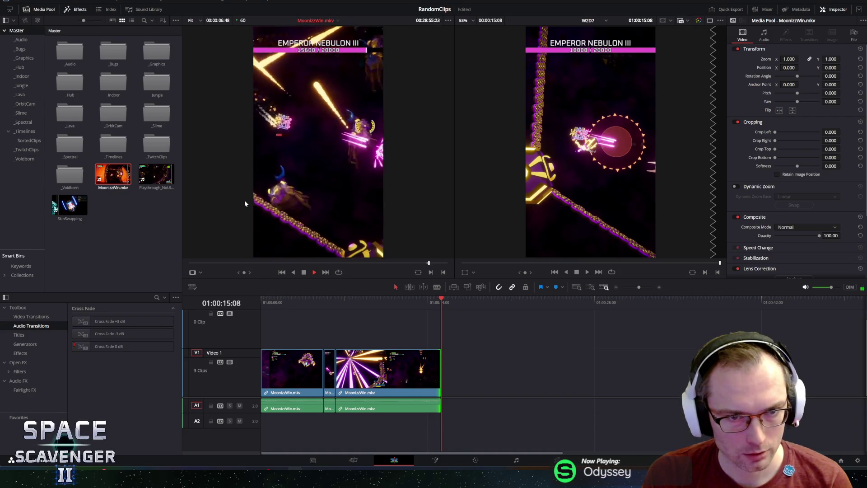
pyautogui.press('space')
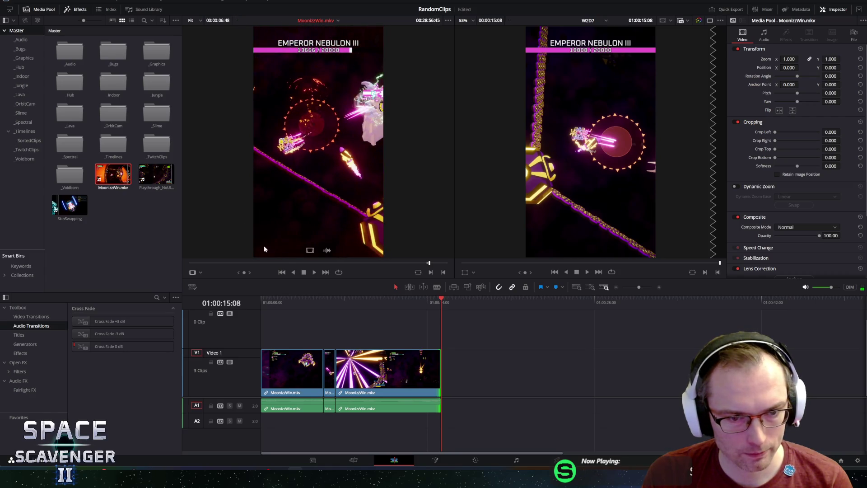
pyautogui.moveTo(249, 270); pyautogui.dragTo(180, 270)
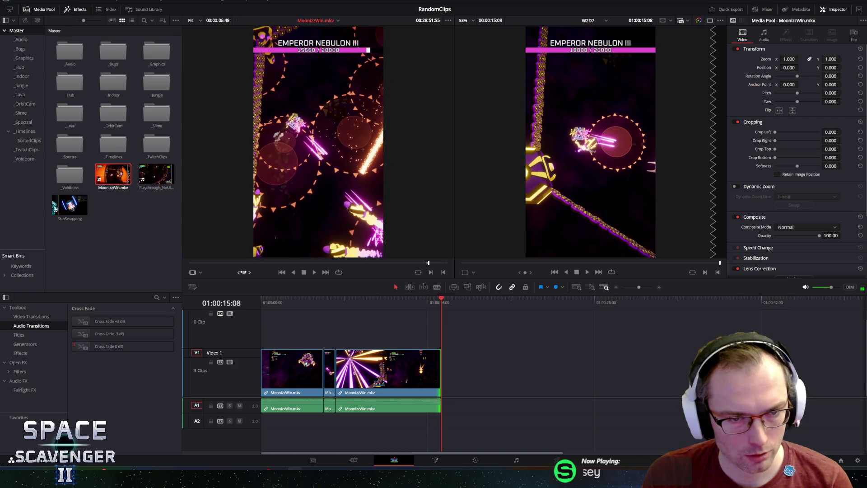
pyautogui.press('space')
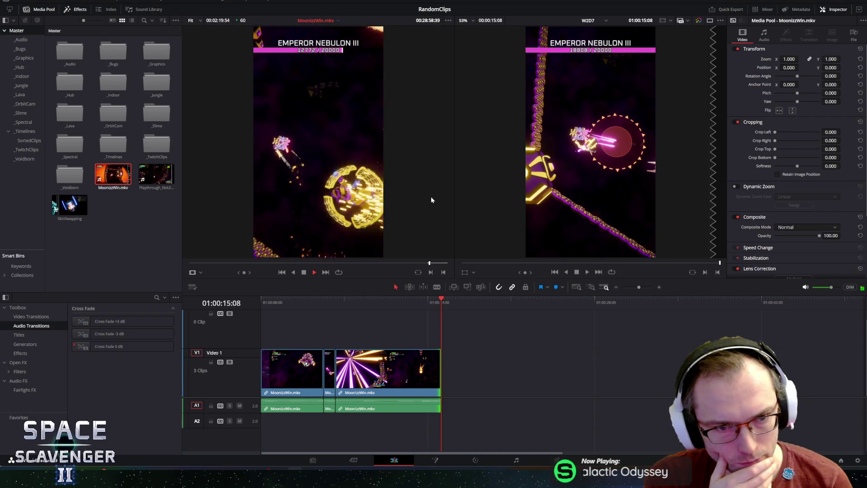
pyautogui.press('space')
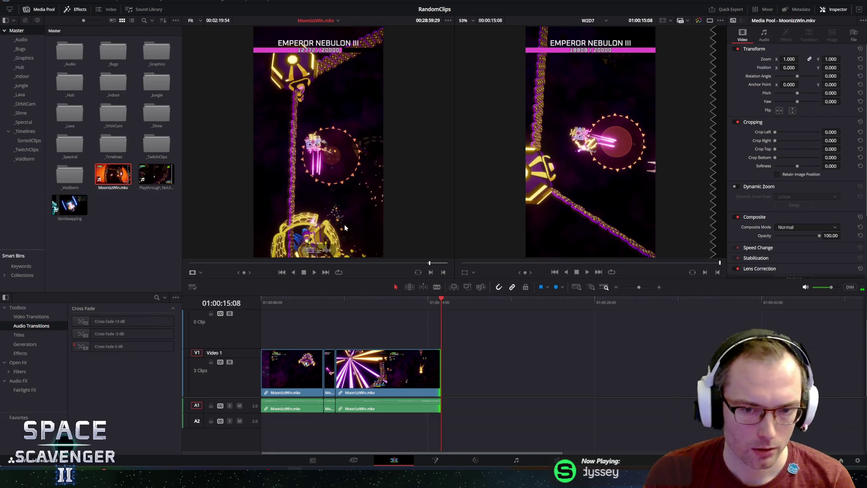
pyautogui.press('j')
pyautogui.press('j')
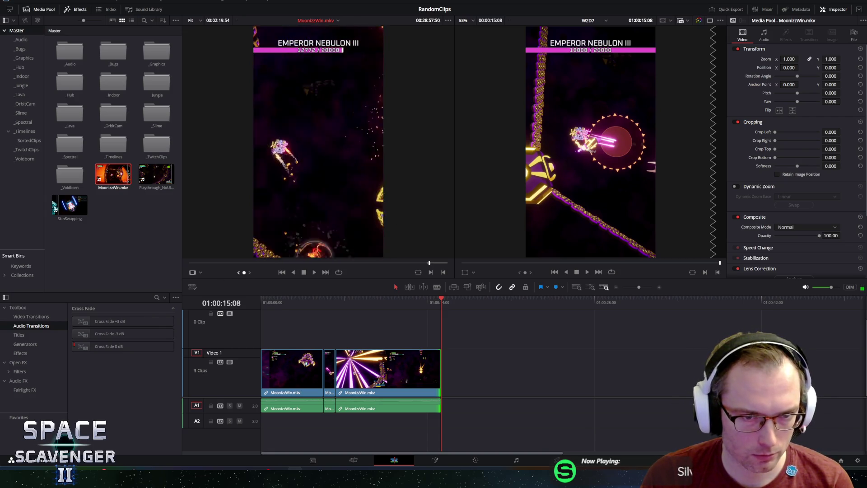
pyautogui.press('l')
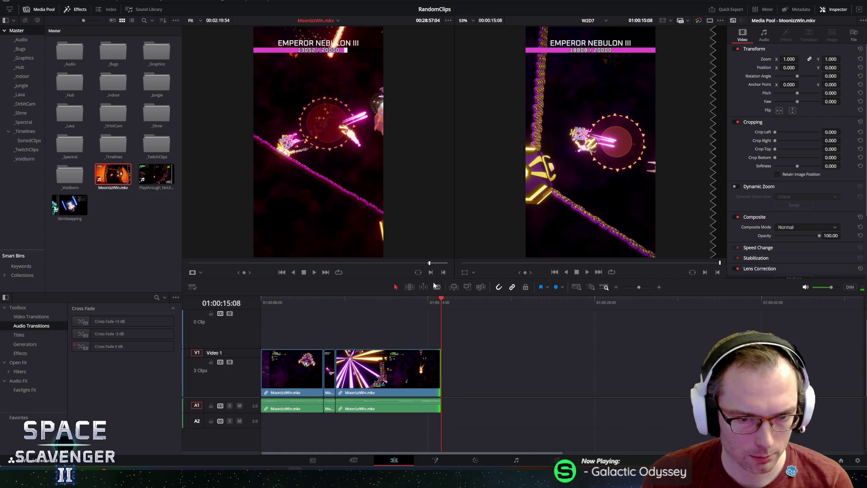
# Mark the out point and place the five-second range after the third clip.
pyautogui.click(443, 273)
pyautogui.moveTo(440, 253)
pyautogui.mouseDown()
pyautogui.moveTo(465, 265)
pyautogui.moveTo(478, 375)
pyautogui.moveTo(442, 374)
pyautogui.mouseUp()
pyautogui.click(361, 187)
# Play and rewind the source footage to find the next fight moment.
pyautogui.press('l')
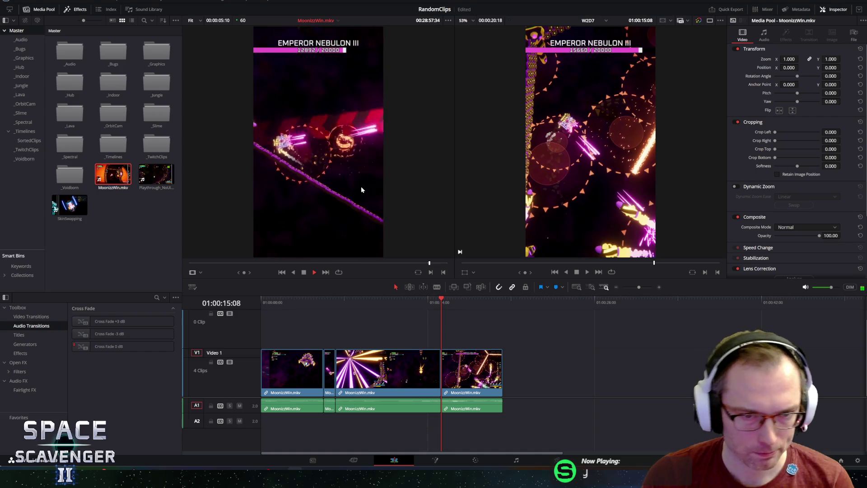
pyautogui.press('space')
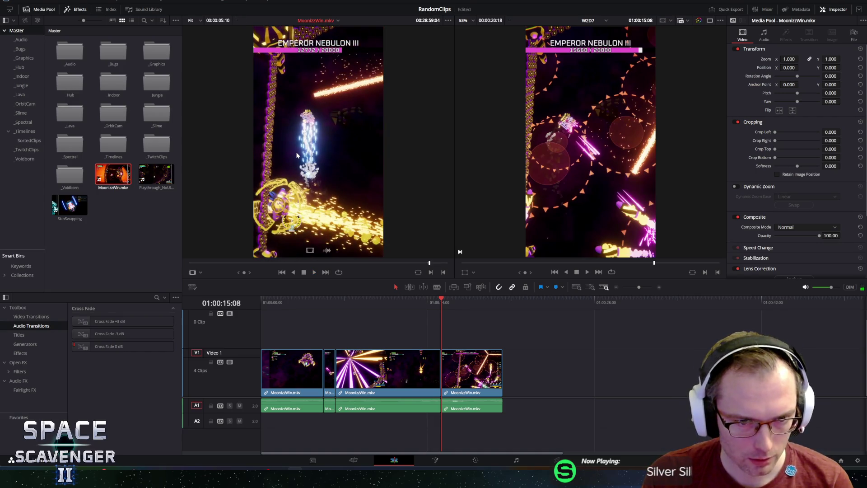
pyautogui.press('space')
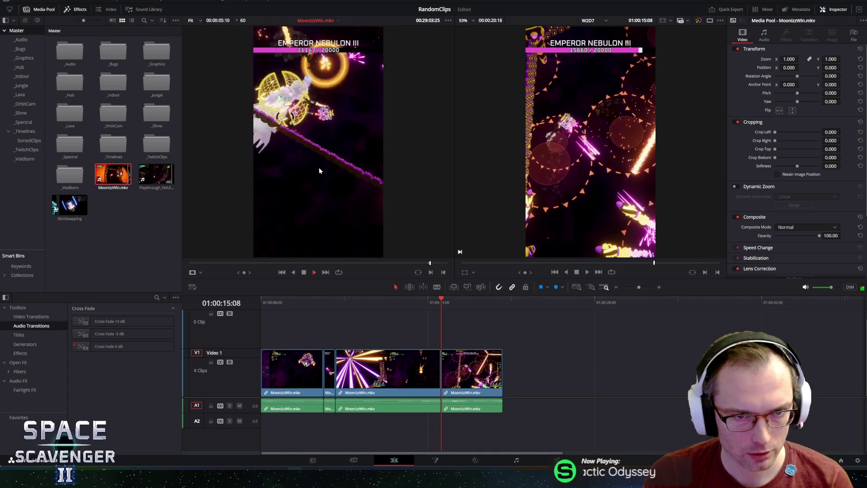
pyautogui.press('space')
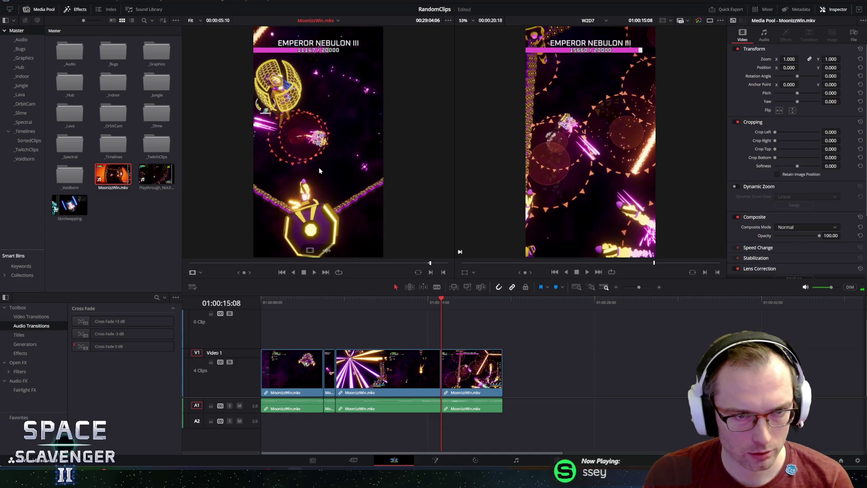
pyautogui.moveTo(244, 272)
pyautogui.mouseDown()
pyautogui.moveTo(208, 272)
pyautogui.moveTo(255, 273)
pyautogui.mouseUp()
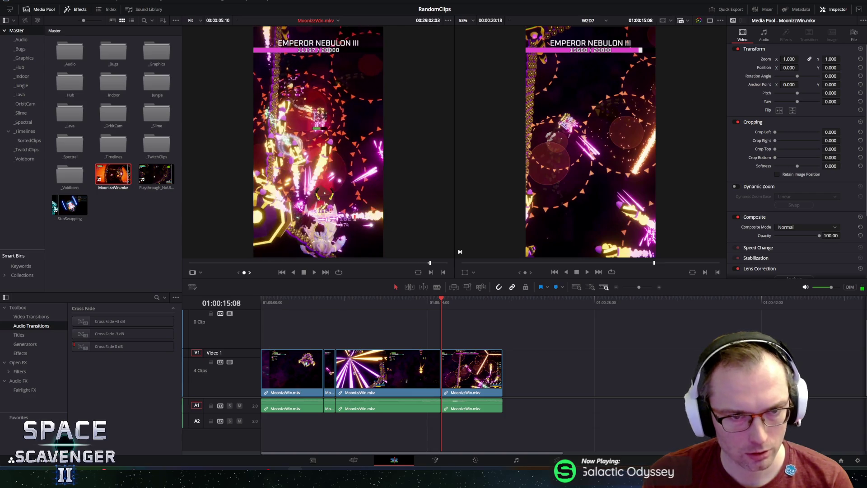
# Mark the fifth fight range, append it to the end of V1, and play it back.
pyautogui.click(431, 272)
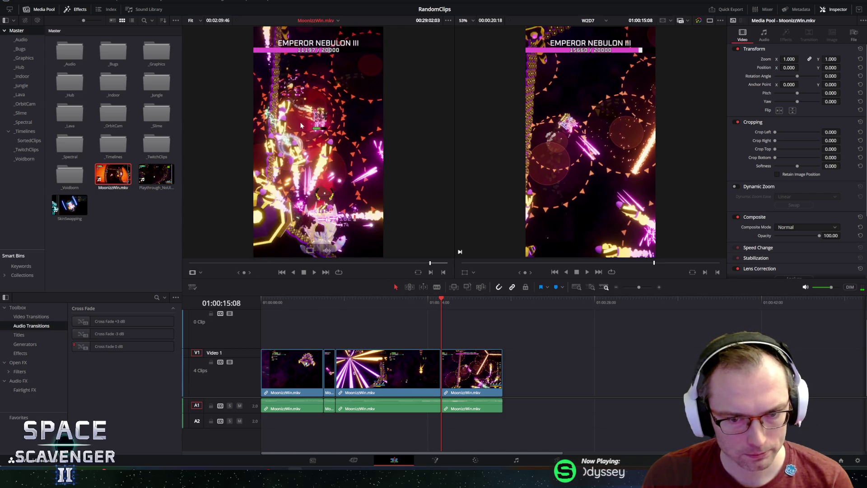
pyautogui.press('space')
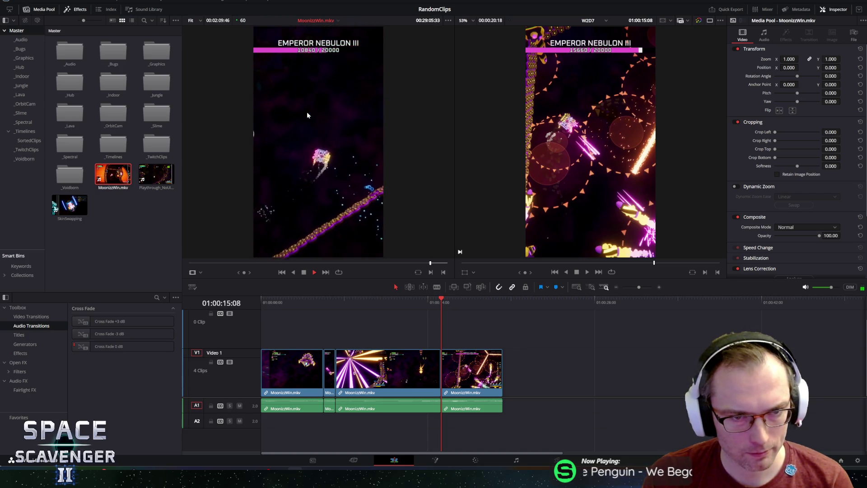
pyautogui.press('space')
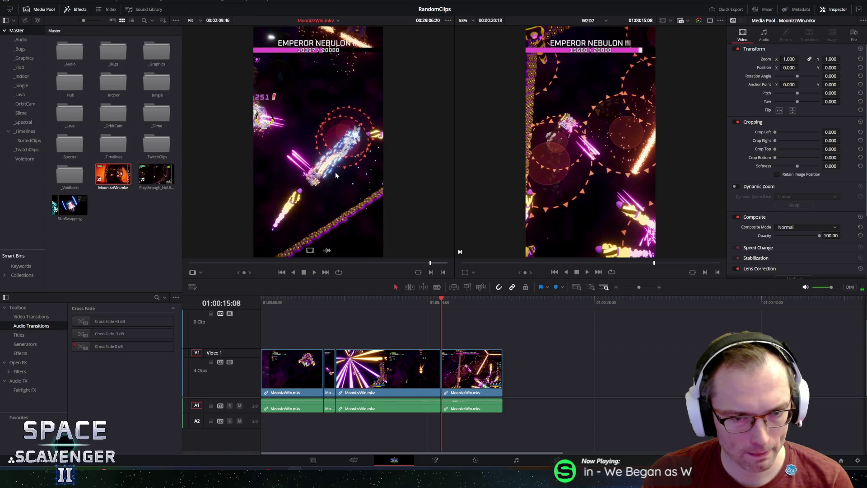
pyautogui.press('space')
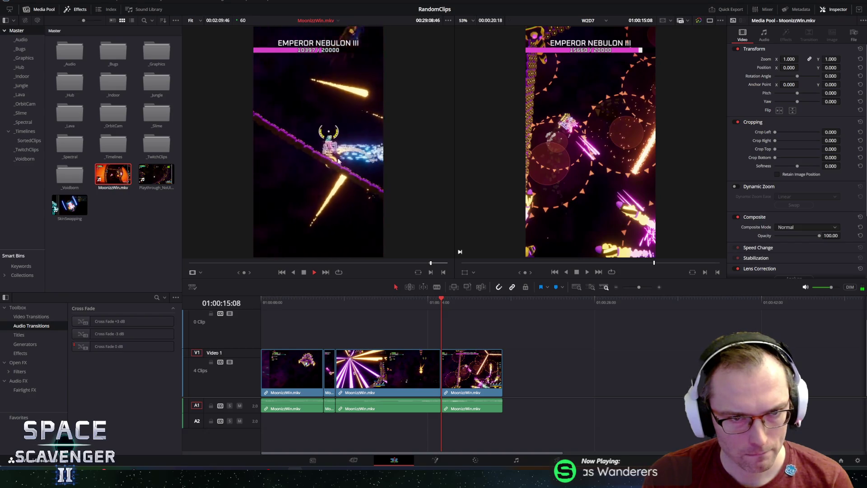
pyautogui.press('space')
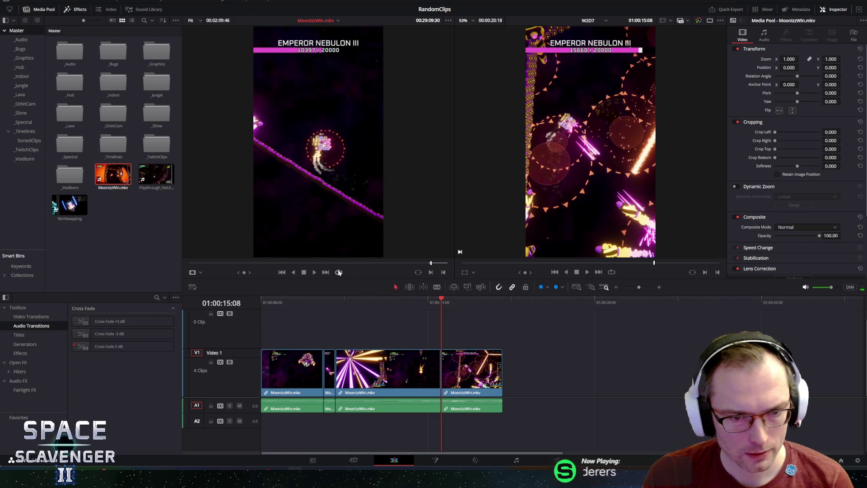
pyautogui.moveTo(410, 218)
pyautogui.mouseDown()
pyautogui.moveTo(572, 379)
pyautogui.moveTo(505, 380)
pyautogui.mouseUp()
pyautogui.press('space')
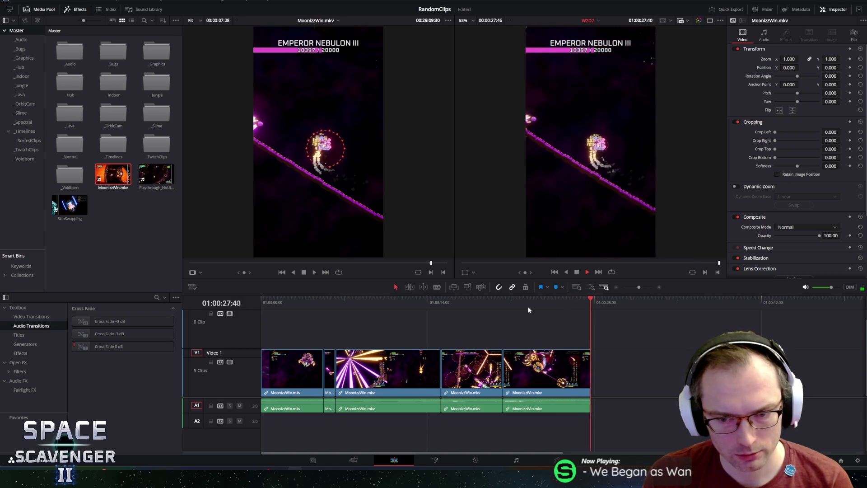
# Find a short fight moment with J/K/L, mark its out point, and append it after the fifth clip.
pyautogui.click(369, 203)
pyautogui.press('space')
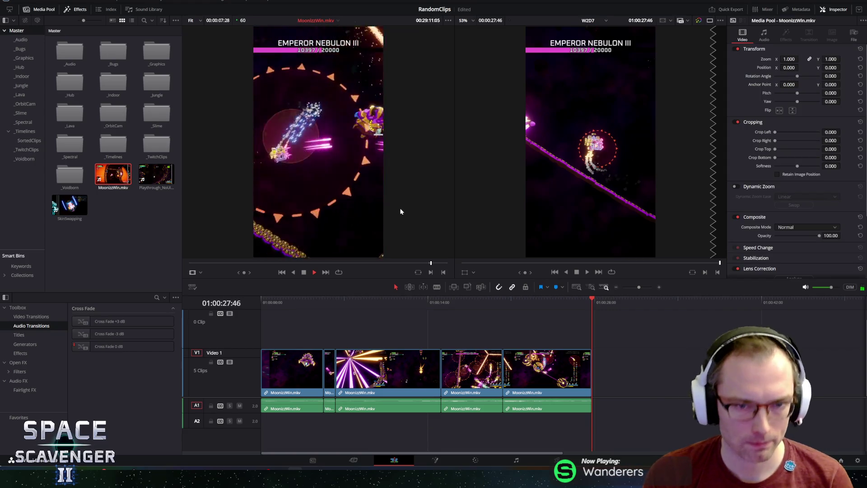
pyautogui.press('space')
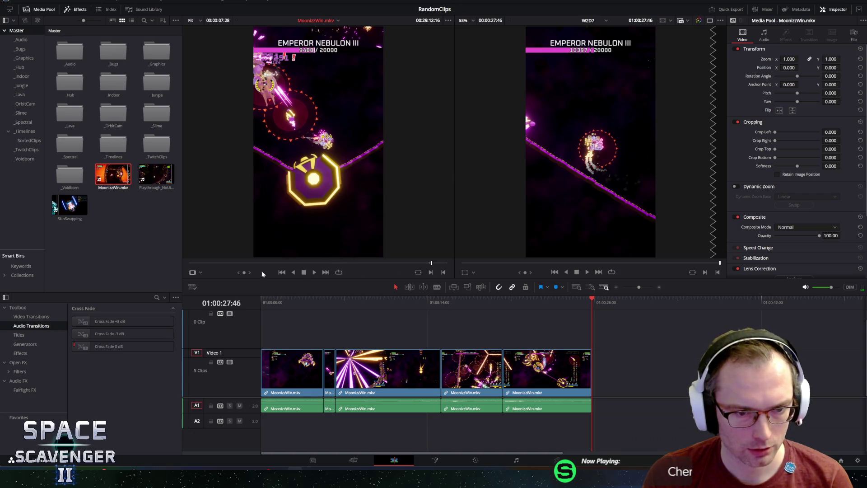
pyautogui.press('j')
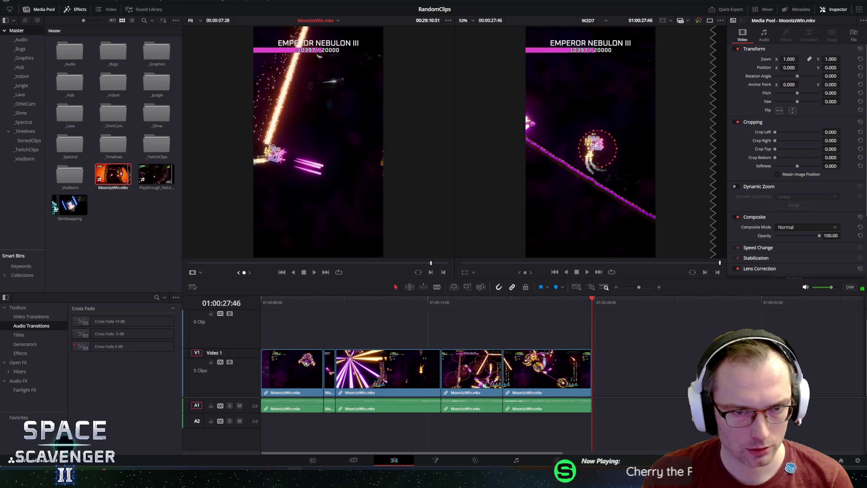
pyautogui.press('l')
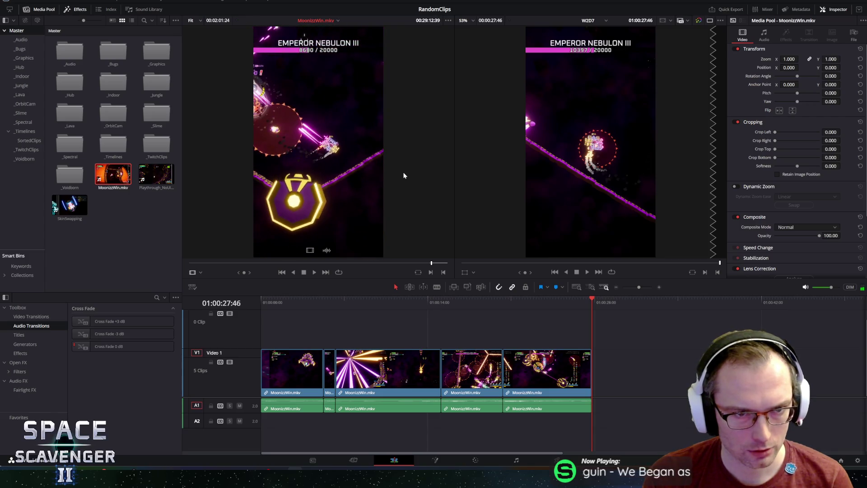
pyautogui.press('k')
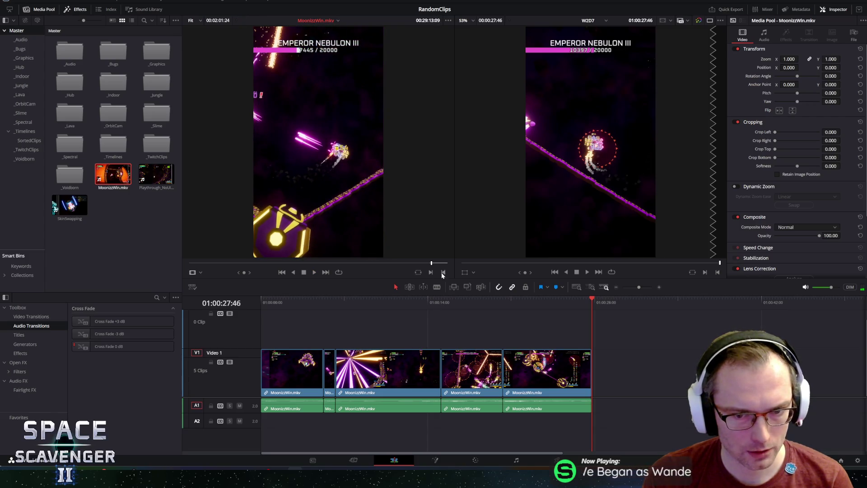
pyautogui.click(443, 272)
pyautogui.moveTo(307, 250)
pyautogui.mouseDown()
pyautogui.moveTo(624, 359)
pyautogui.moveTo(595, 374)
pyautogui.mouseUp()
pyautogui.moveTo(584, 301)
pyautogui.mouseDown()
pyautogui.moveTo(599, 305)
pyautogui.moveTo(587, 297)
pyautogui.mouseUp()
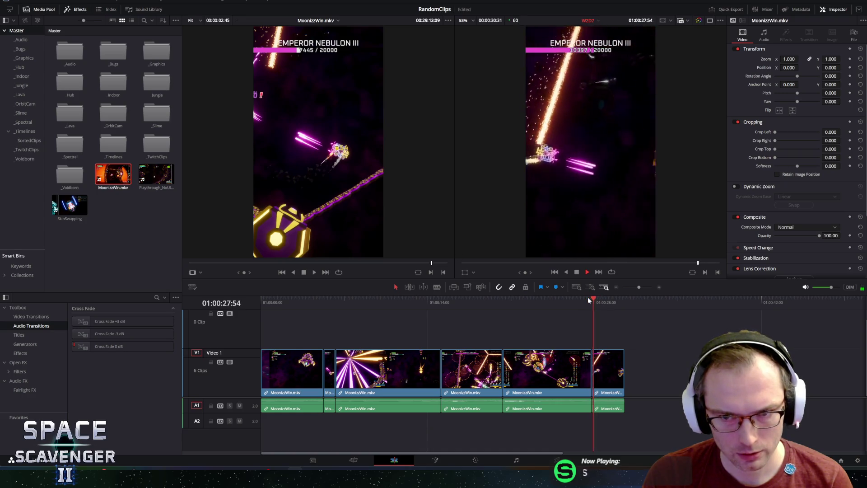
# Shift the newest clip's Position X to about 100 and save the project.
pyautogui.press('space')
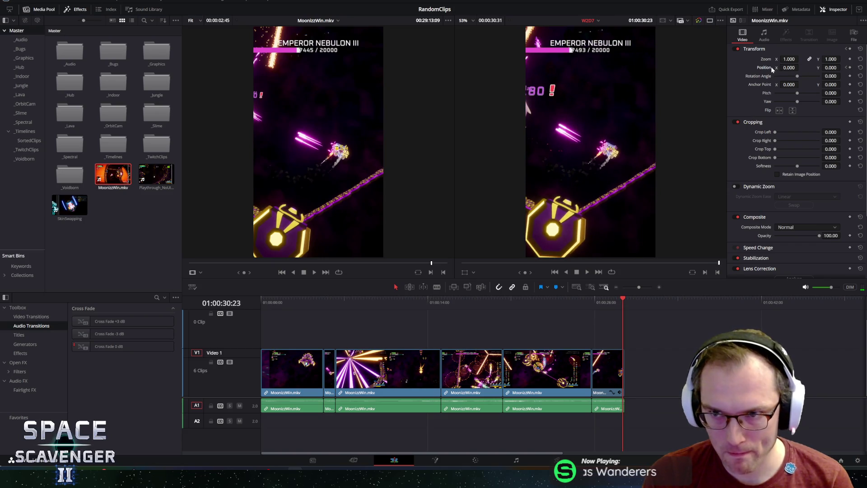
pyautogui.moveTo(789, 67); pyautogui.dragTo(801, 67)
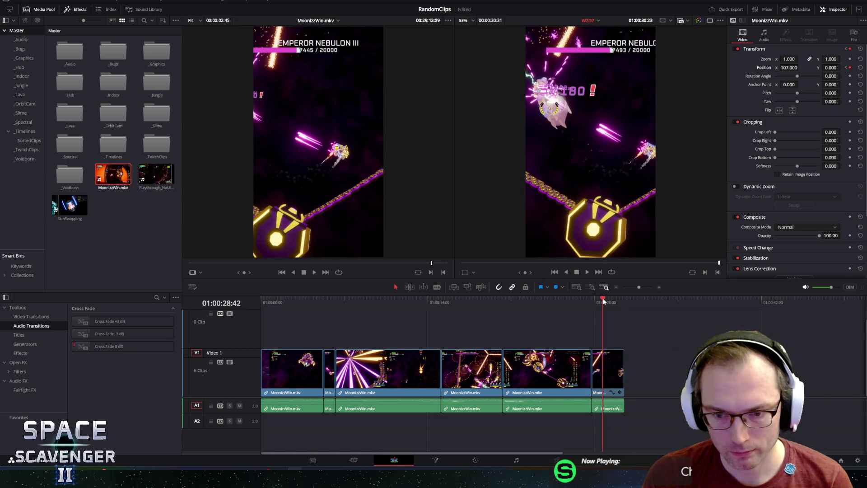
pyautogui.press('space')
pyautogui.hotkey('ctrl', 's')
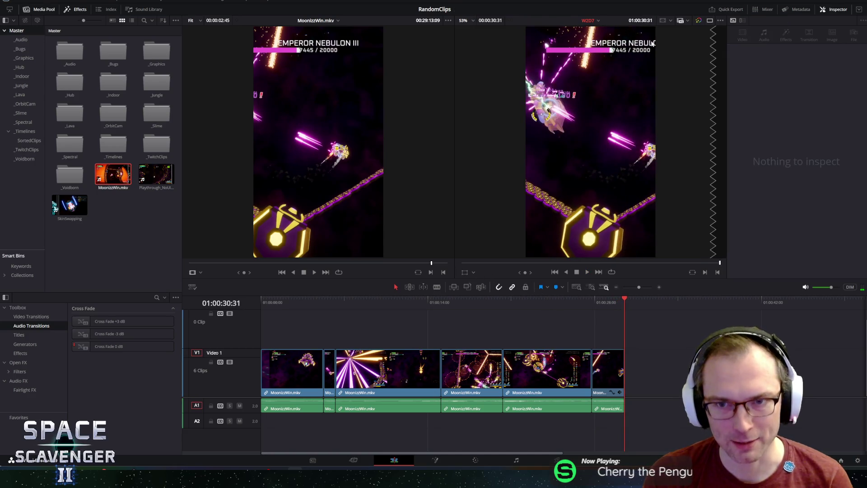
# Play the six-clip montage from the beginning to review it.
pyautogui.click(335, 183)
pyautogui.press('space')
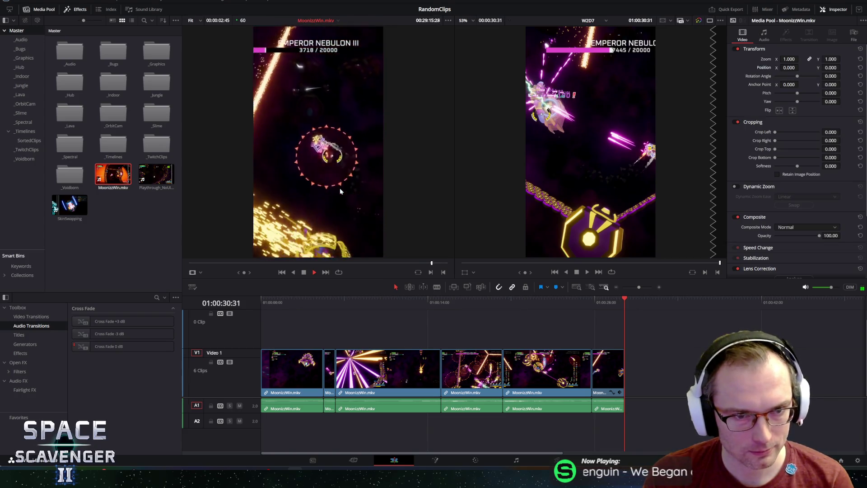
pyautogui.press('space')
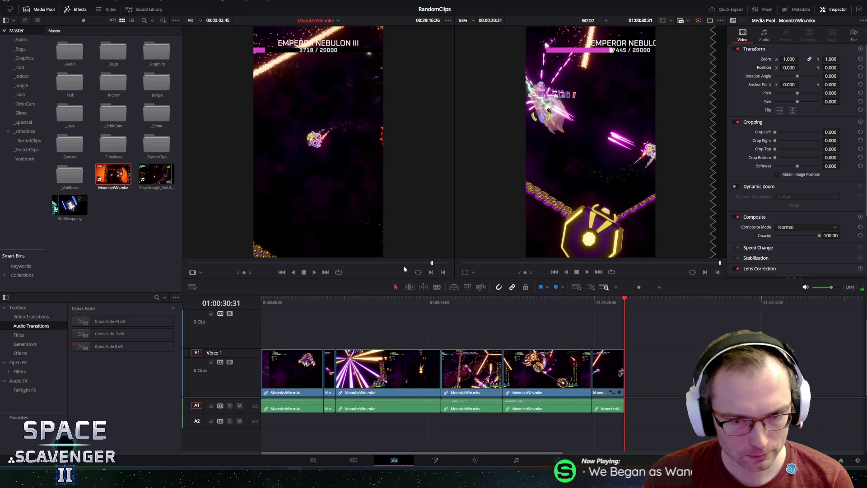
pyautogui.press('space')
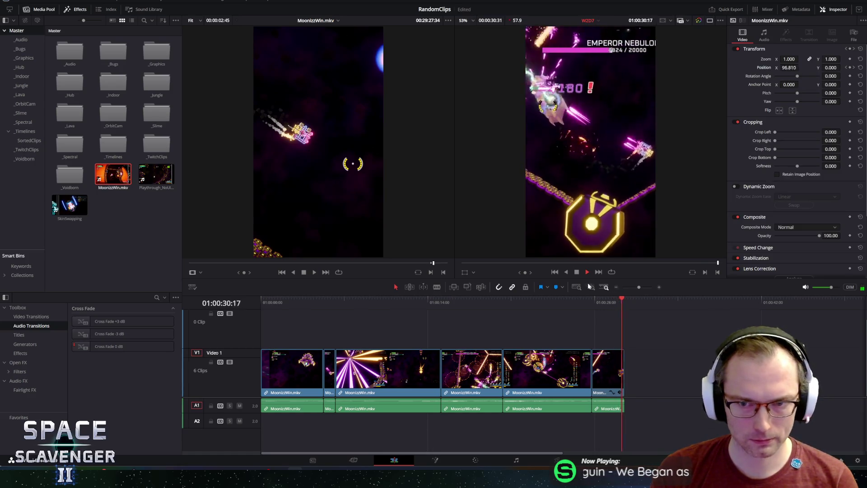
pyautogui.click(526, 232)
pyautogui.press('Home')
pyautogui.press('space')
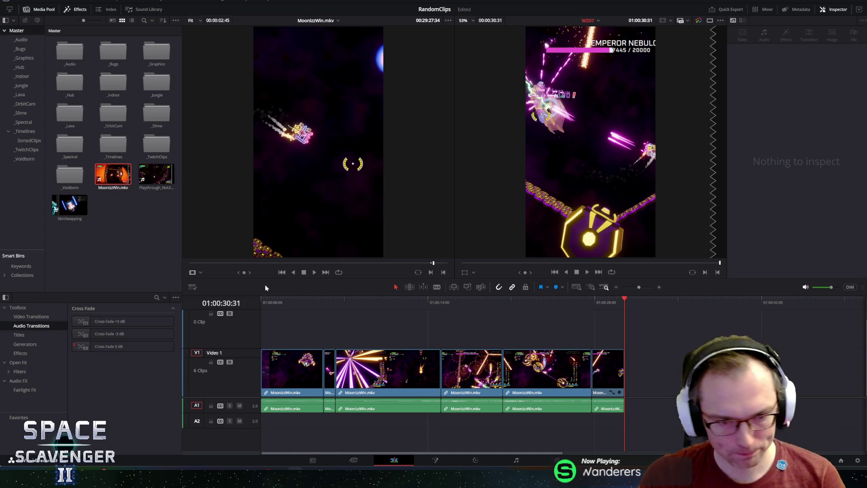
pyautogui.moveTo(328, 381); pyautogui.dragTo(328, 380)
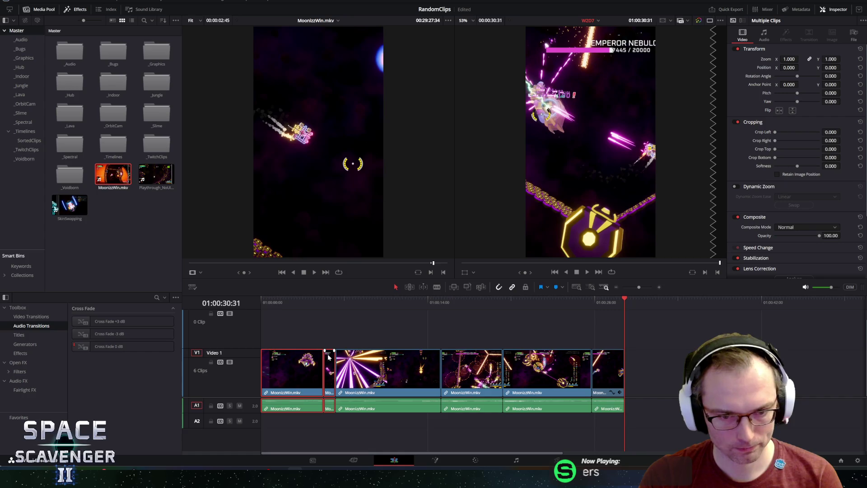
# Delete the two opening clips and trim the new first clip's start to the playhead frame.
pyautogui.press('BackSpace')
pyautogui.moveTo(345, 303)
pyautogui.mouseDown()
pyautogui.moveTo(346, 338)
pyautogui.moveTo(374, 300)
pyautogui.mouseUp()
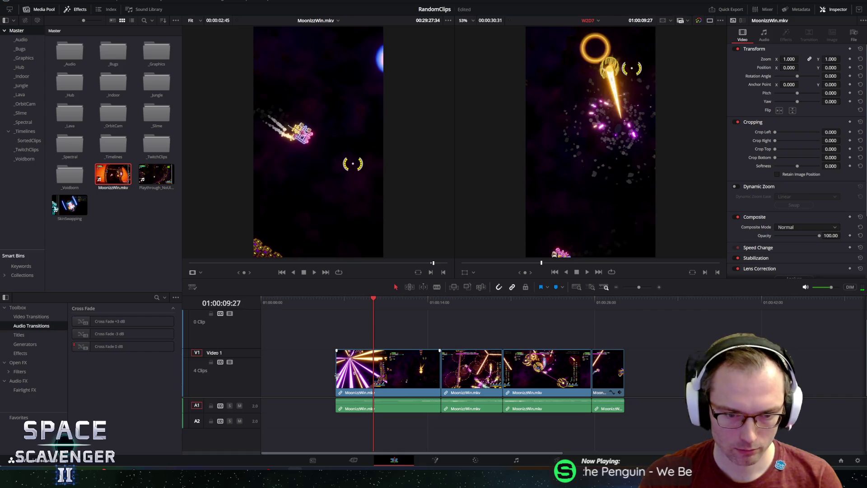
pyautogui.moveTo(347, 376); pyautogui.dragTo(373, 377)
# Slide the four remaining clips to the timeline start, then play back and scrub the montage.
pyautogui.moveTo(339, 354); pyautogui.dragTo(651, 450)
pyautogui.moveTo(432, 368); pyautogui.dragTo(319, 364)
pyautogui.press('Home')
pyautogui.press('space')
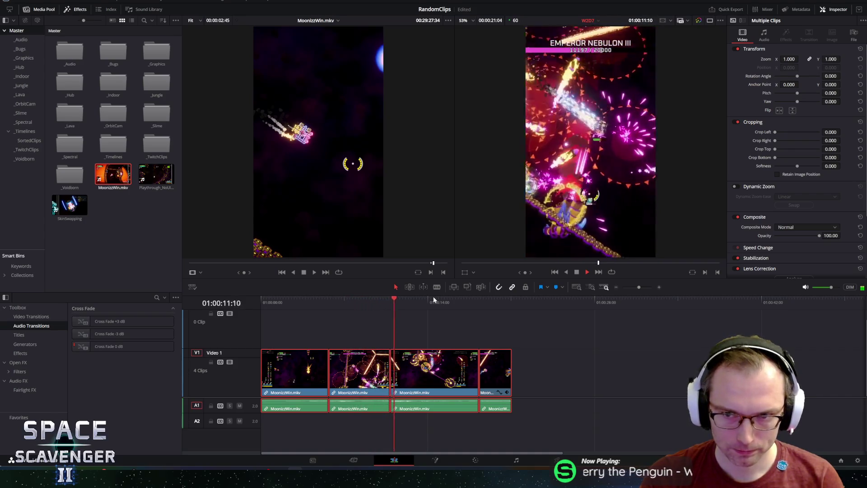
pyautogui.press('space')
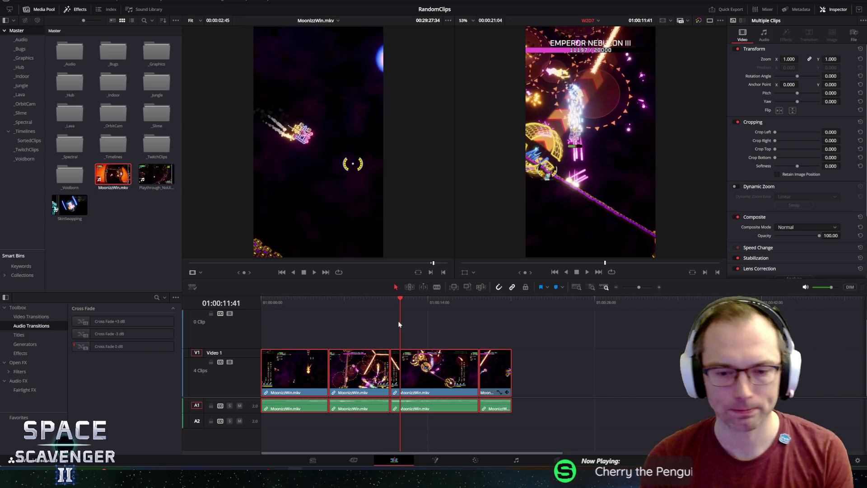
pyautogui.moveTo(412, 297)
pyautogui.mouseDown()
pyautogui.moveTo(502, 300)
pyautogui.moveTo(310, 301)
pyautogui.moveTo(273, 309)
pyautogui.mouseUp()
pyautogui.scroll(-1, 298, 312)
pyautogui.click(516, 341)
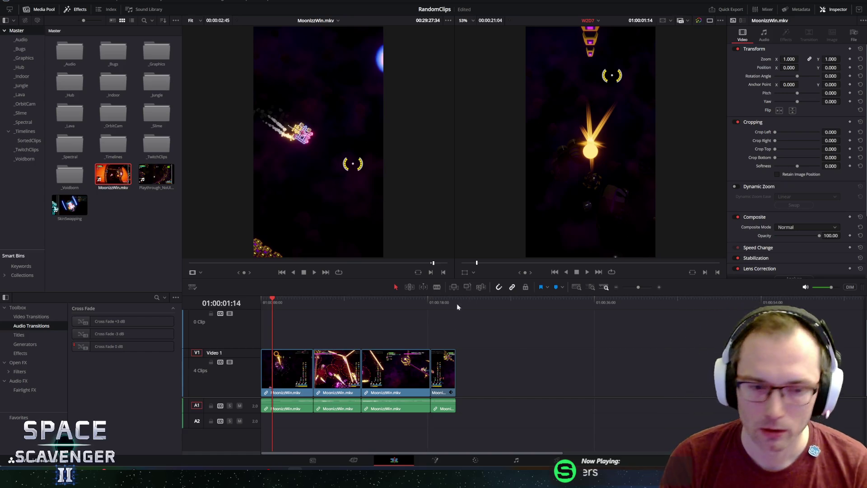
pyautogui.click(278, 303)
pyautogui.press('space')
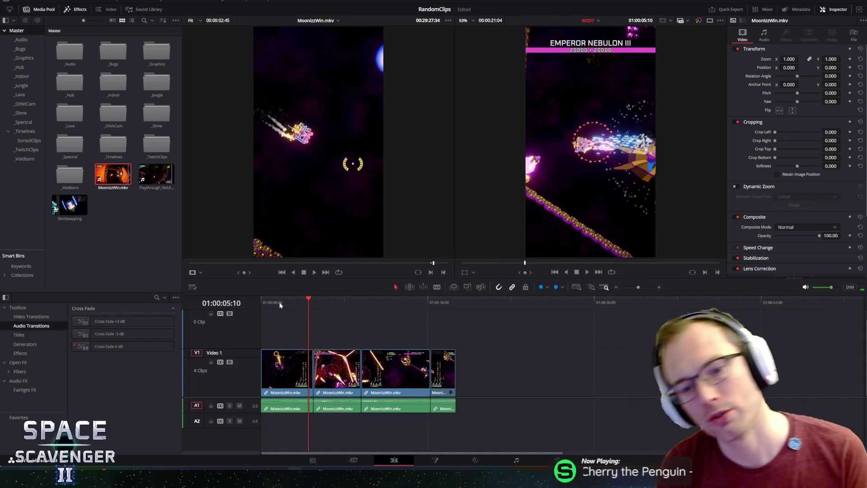
pyautogui.moveTo(331, 302); pyautogui.dragTo(339, 302)
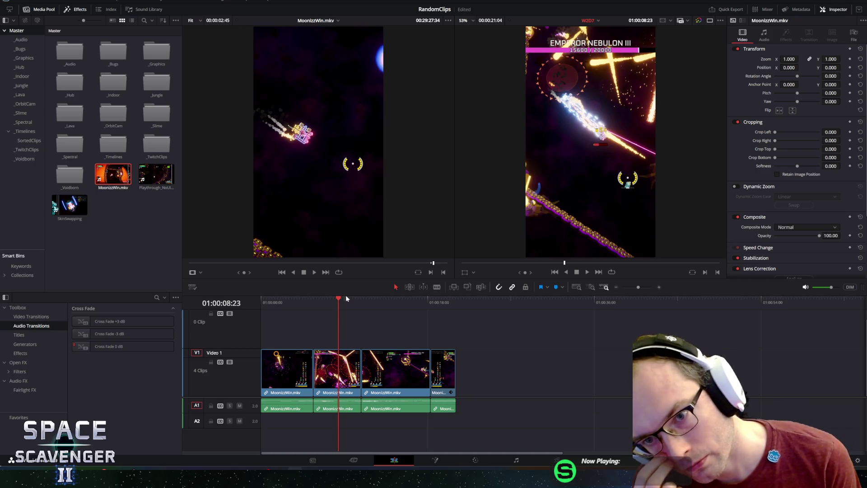
pyautogui.press('space')
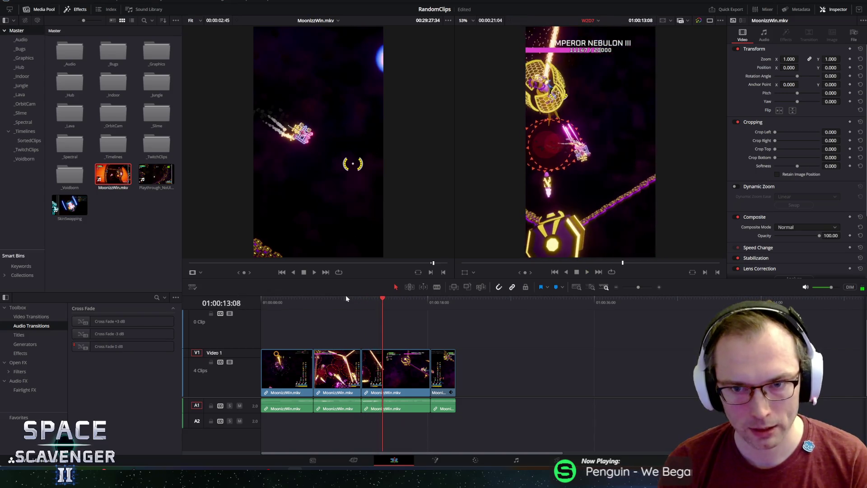
pyautogui.press('space')
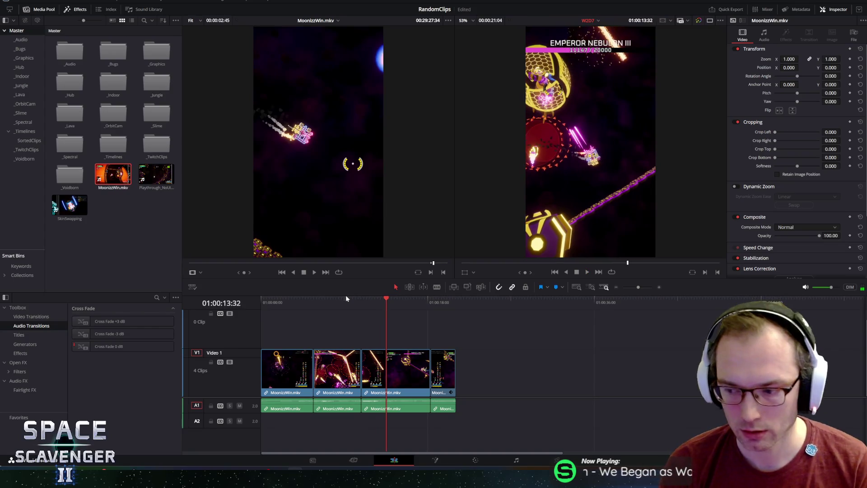